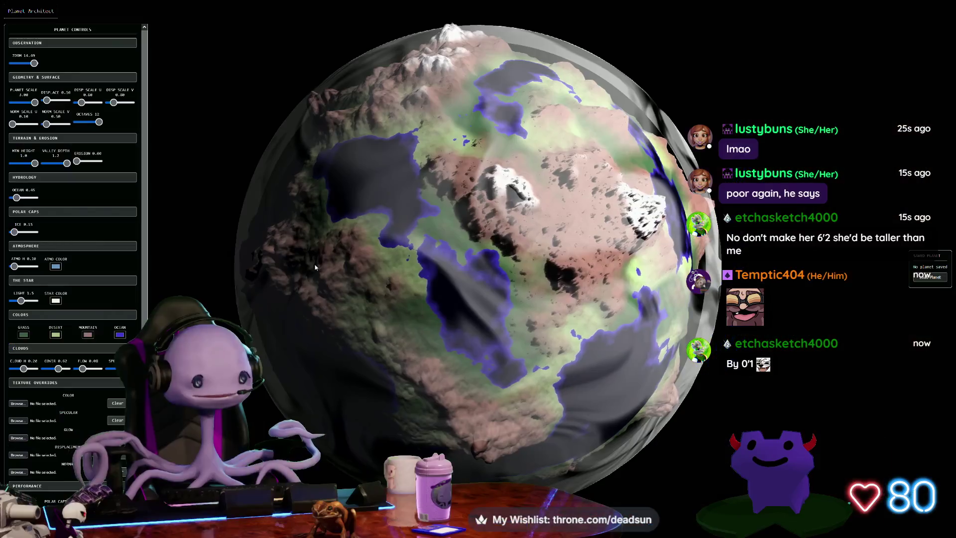
Rotate the planet and darken its mountain colour in the Color dialog
{"action": "scroll", "coordinate": [332, 288], "scroll_direction": "down", "scroll_amount": 2}
{"action": "left_click_drag", "start_coordinate": [332, 289], "coordinate": [337, 344]}
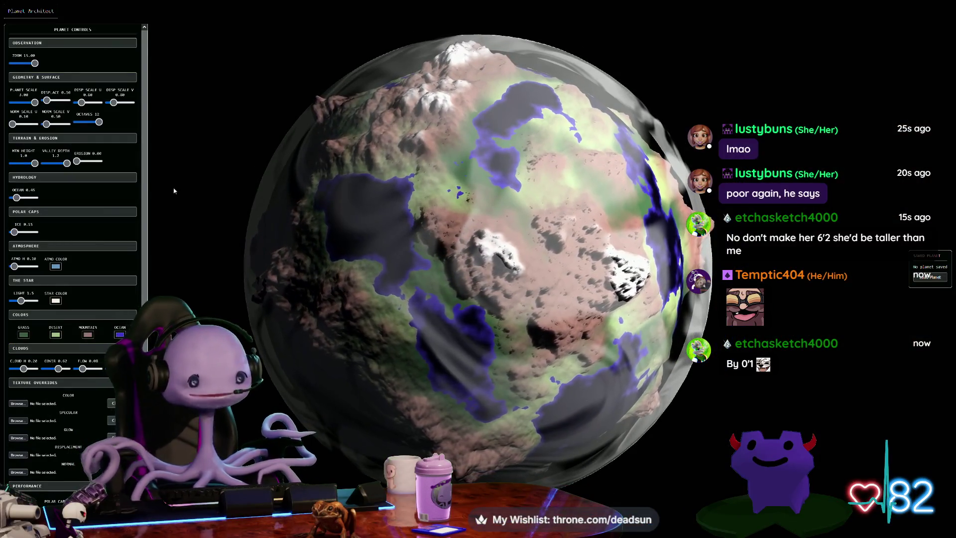
{"action": "left_click", "coordinate": [88, 334]}
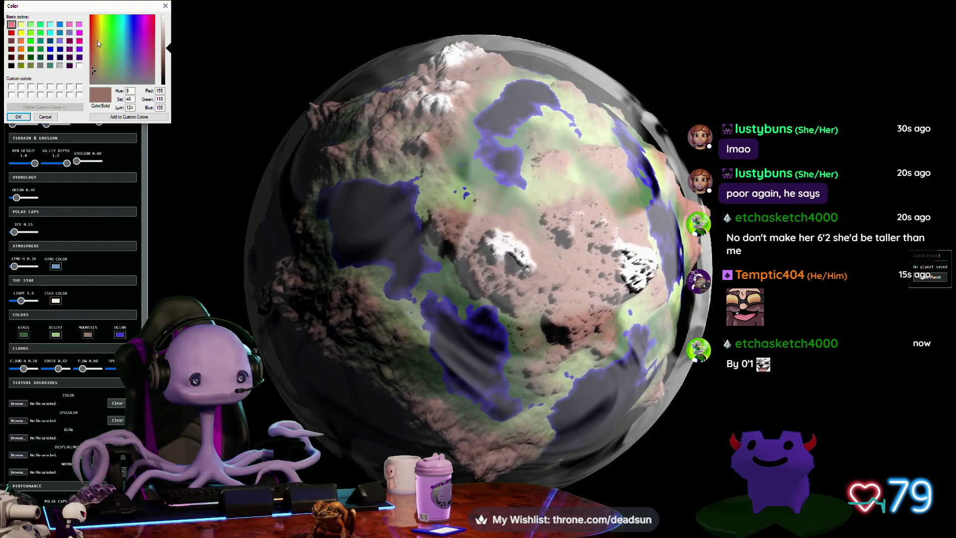
{"action": "left_click", "coordinate": [169, 70]}
{"action": "left_click", "coordinate": [19, 117]}
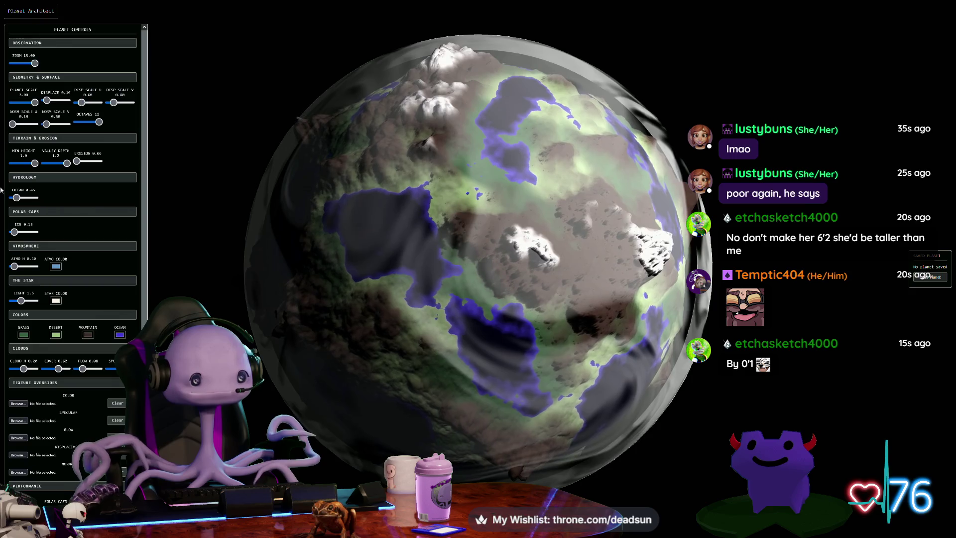
Raise the sea level, add erosion to the continents, and increase Norm Scale U
{"action": "left_click_drag", "start_coordinate": [25, 199], "coordinate": [19, 199]}
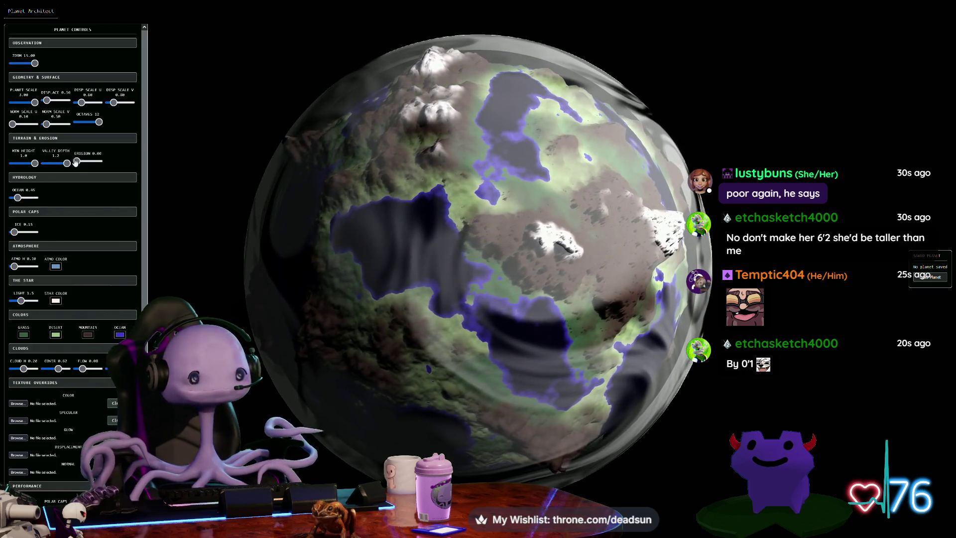
{"action": "mouse_move", "coordinate": [76, 162]}
{"action": "left_mouse_down"}
{"action": "mouse_move", "coordinate": [89, 163]}
{"action": "mouse_move", "coordinate": [83, 167]}
{"action": "left_mouse_up"}
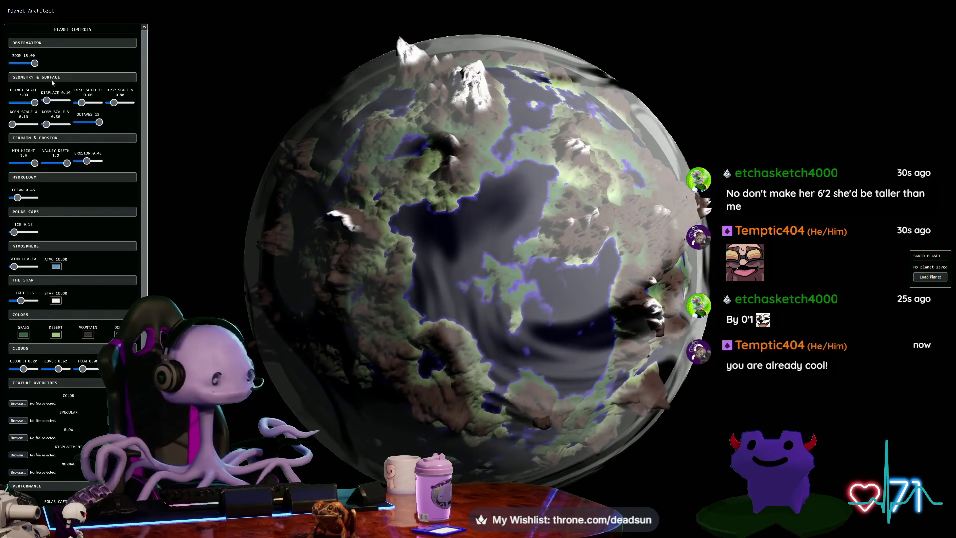
{"action": "left_click_drag", "start_coordinate": [27, 127], "coordinate": [35, 129]}
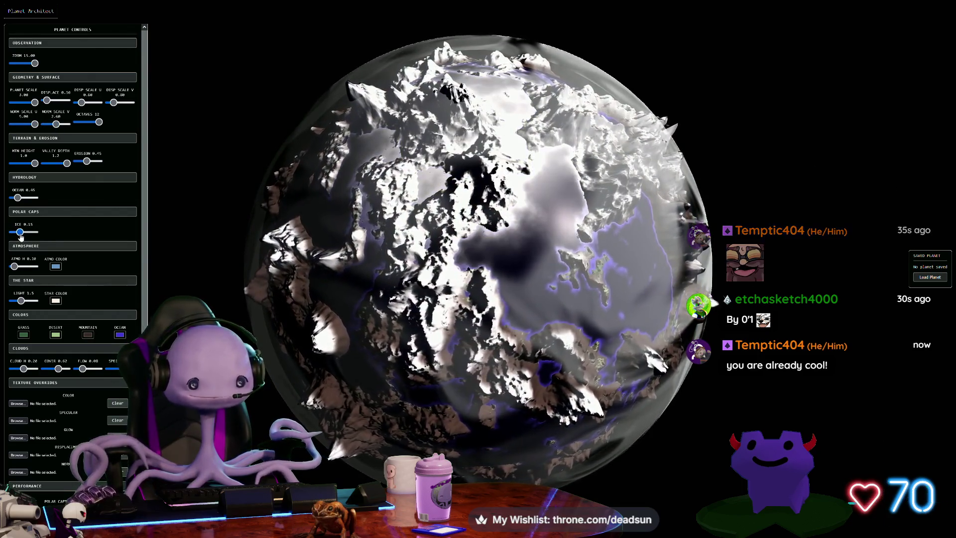
Expand polar ice, thicken the atmosphere, max out Displace and raise its horizontal scale
{"action": "left_click_drag", "start_coordinate": [20, 235], "coordinate": [25, 237]}
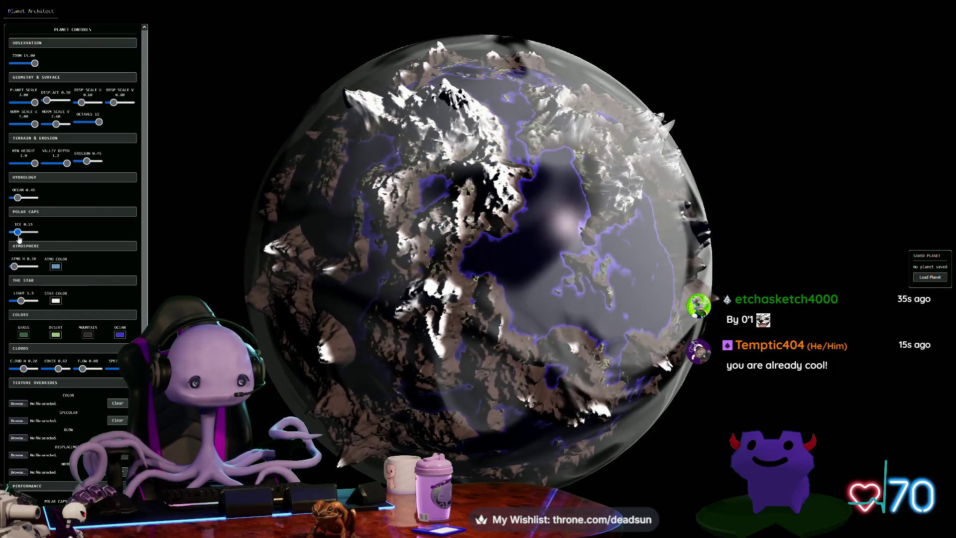
{"action": "left_click_drag", "start_coordinate": [15, 268], "coordinate": [21, 268]}
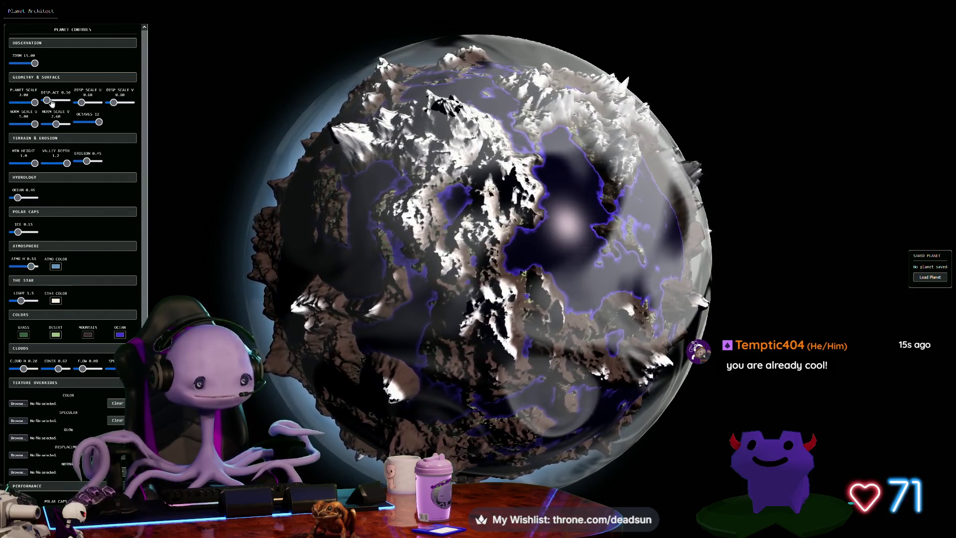
{"action": "mouse_move", "coordinate": [52, 103]}
{"action": "left_mouse_down"}
{"action": "mouse_move", "coordinate": [95, 107]}
{"action": "mouse_move", "coordinate": [46, 112]}
{"action": "left_mouse_up"}
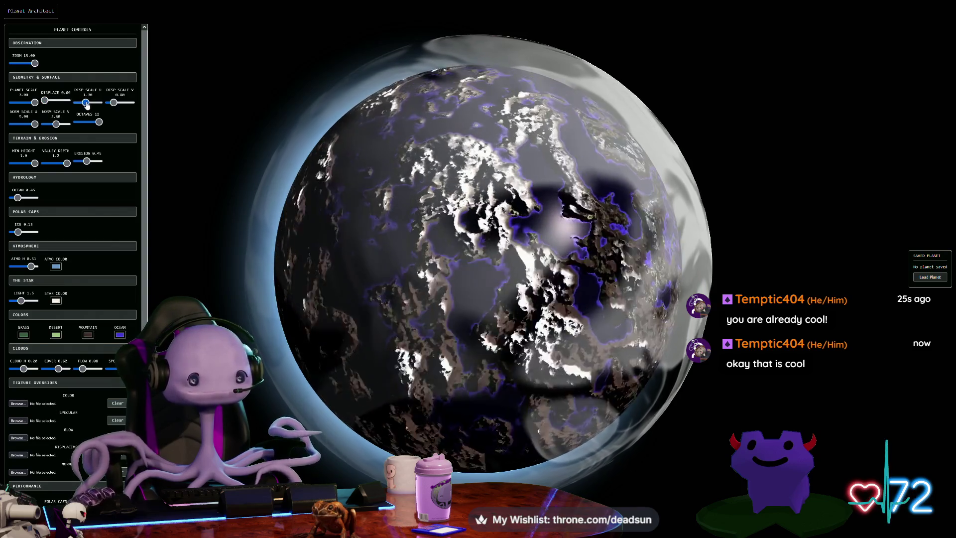
{"action": "left_click_drag", "start_coordinate": [91, 107], "coordinate": [55, 125]}
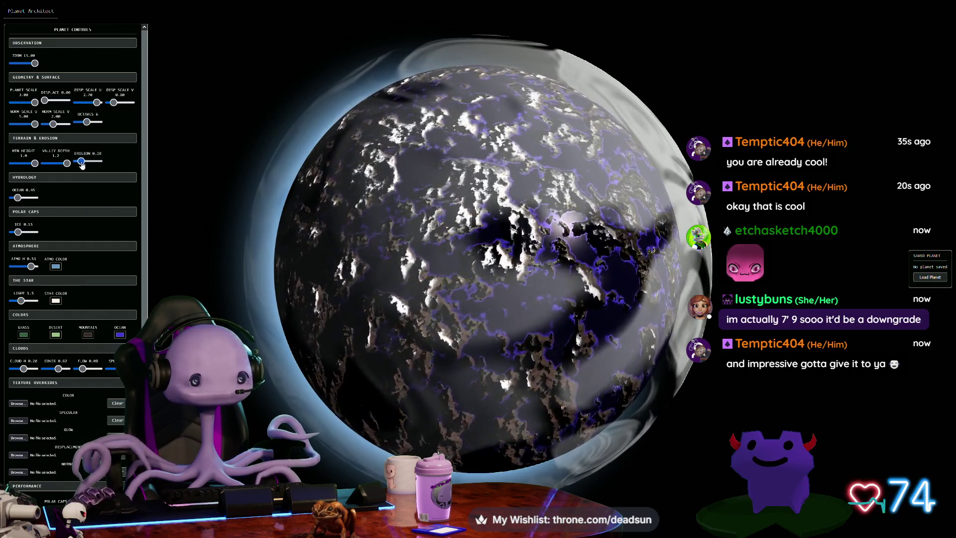
Set erosion to 0.72, heighten mountains, Disp Scale U to 0.60, stretch streaks, reset Displace to 0.00
{"action": "left_click_drag", "start_coordinate": [76, 162], "coordinate": [92, 161]}
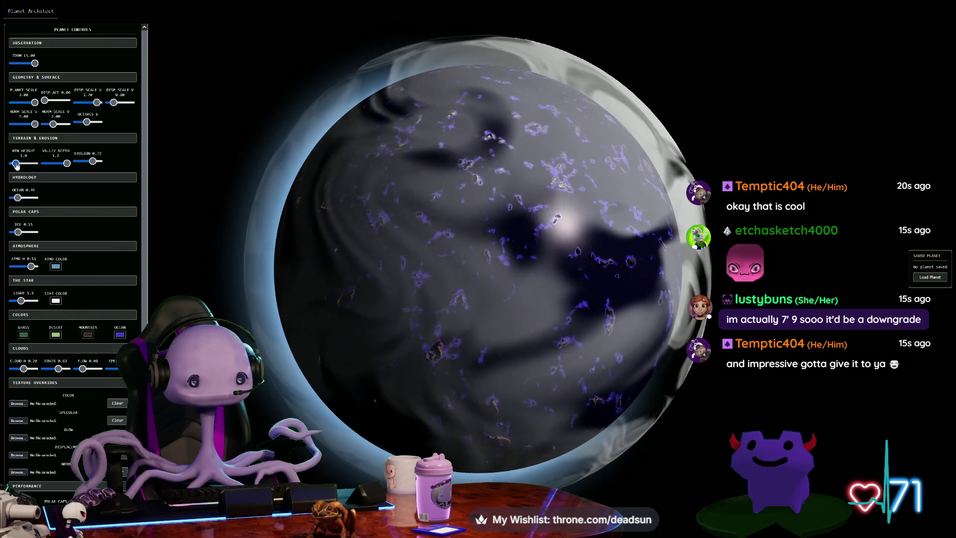
{"action": "left_click_drag", "start_coordinate": [16, 163], "coordinate": [35, 164]}
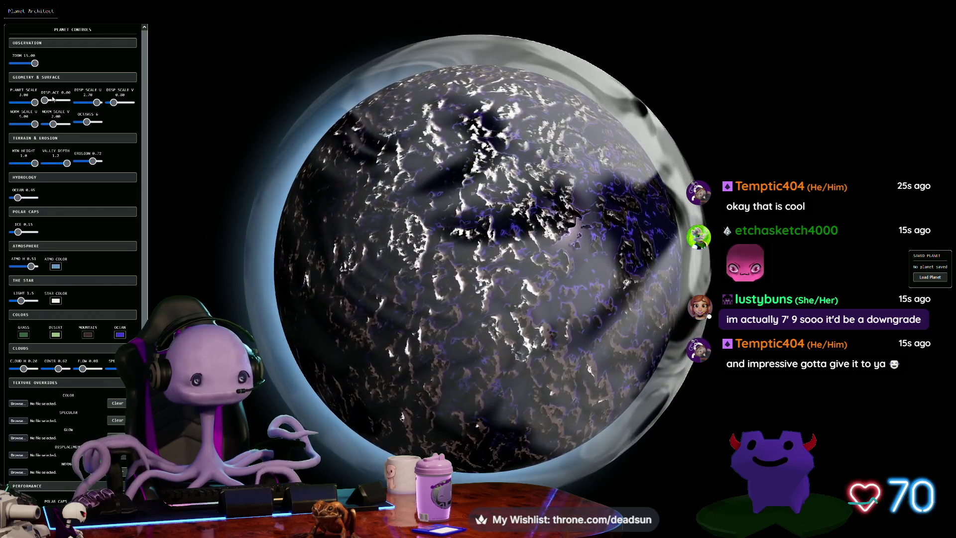
{"action": "left_click_drag", "start_coordinate": [91, 103], "coordinate": [80, 104]}
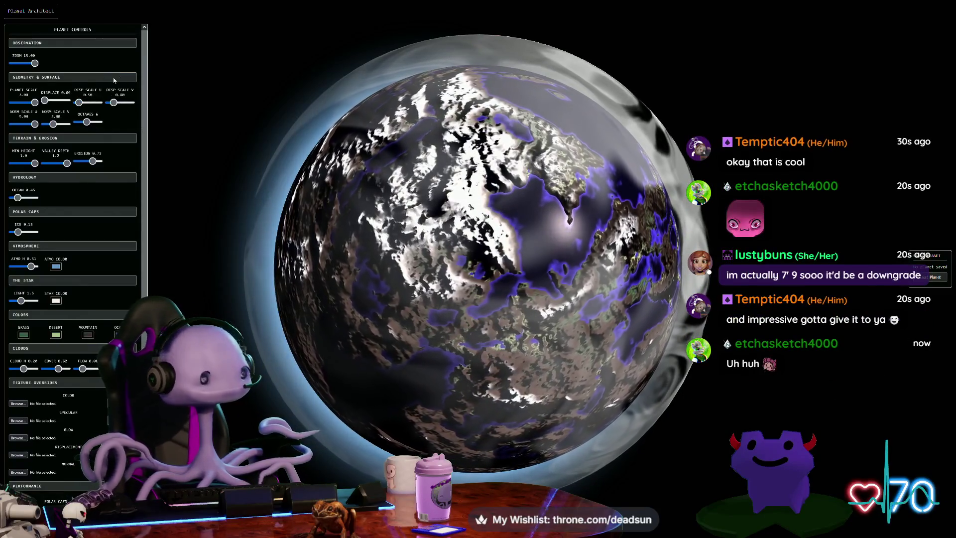
{"action": "left_click_drag", "start_coordinate": [114, 103], "coordinate": [130, 102]}
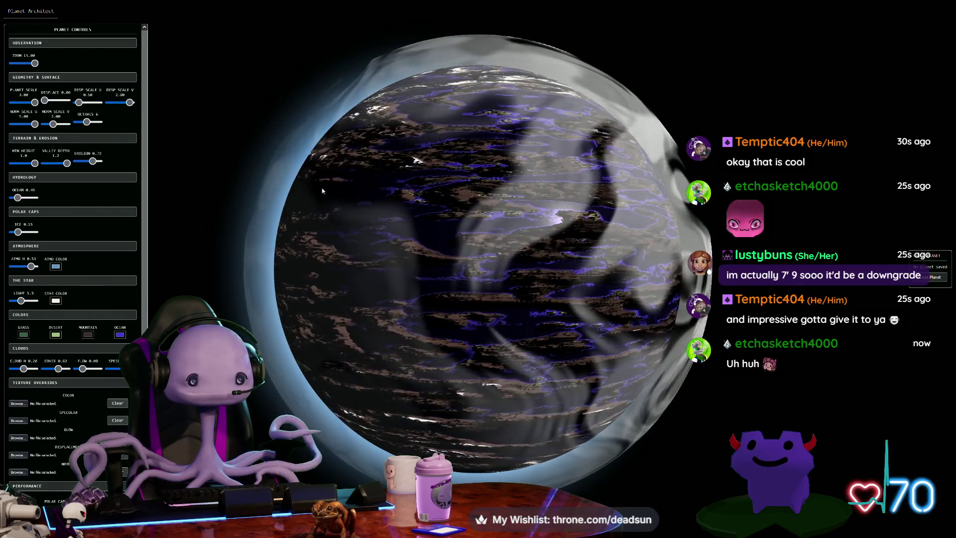
{"action": "scroll", "coordinate": [323, 191], "scroll_direction": "up", "scroll_amount": 1}
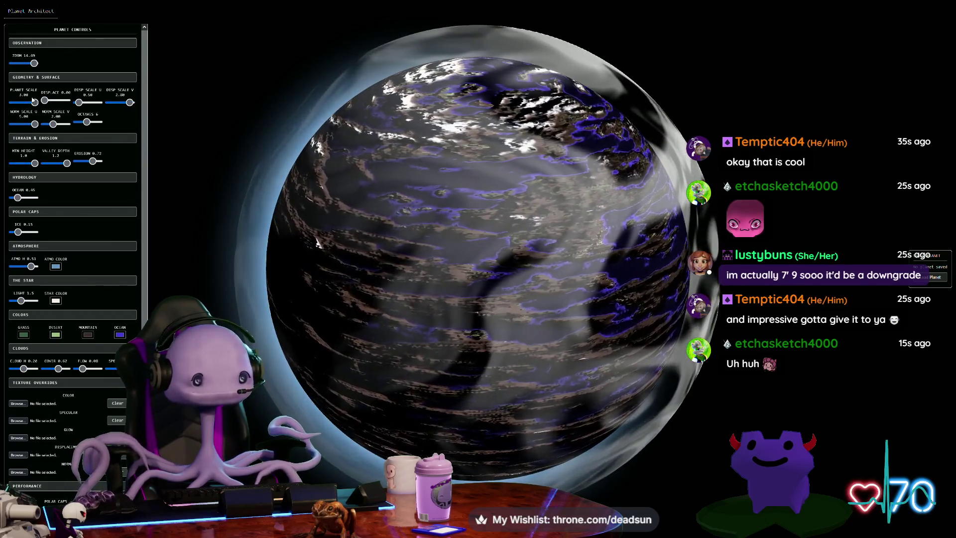
{"action": "mouse_move", "coordinate": [44, 101]}
{"action": "left_mouse_down"}
{"action": "mouse_move", "coordinate": [59, 101]}
{"action": "mouse_move", "coordinate": [43, 109]}
{"action": "left_mouse_up"}
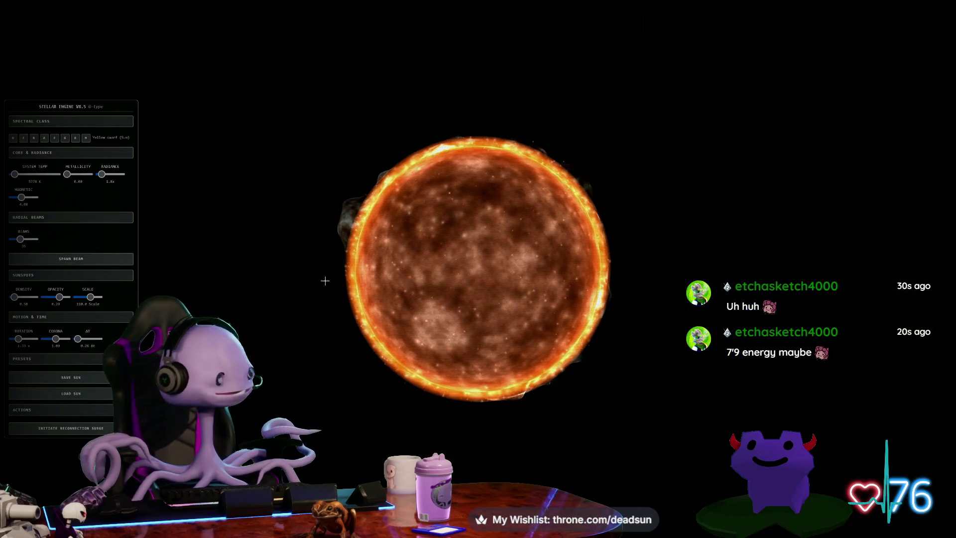
Zoom in on the sun and cycle it through the O, Z, B and A spectral classes
{"action": "scroll", "coordinate": [329, 294], "scroll_direction": "up", "scroll_amount": 5}
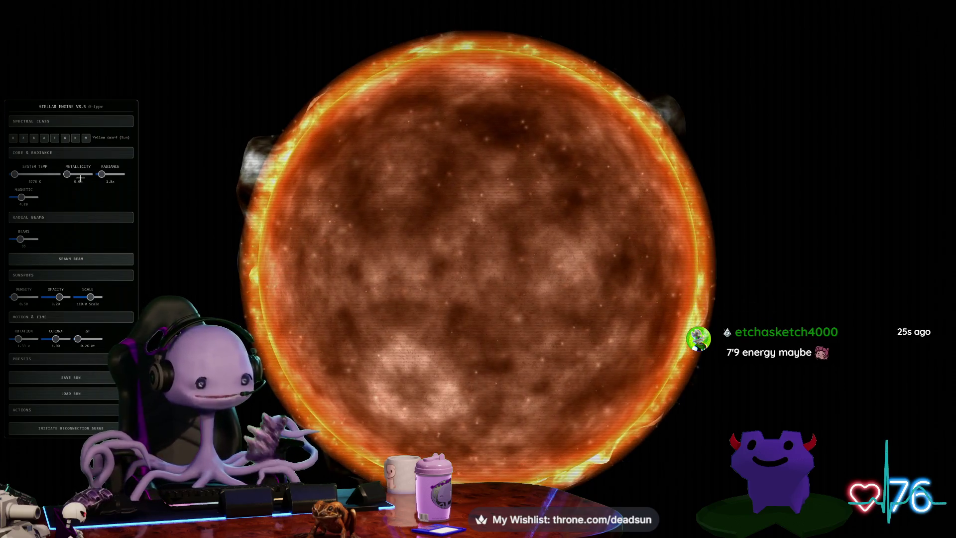
{"action": "left_click", "coordinate": [13, 138]}
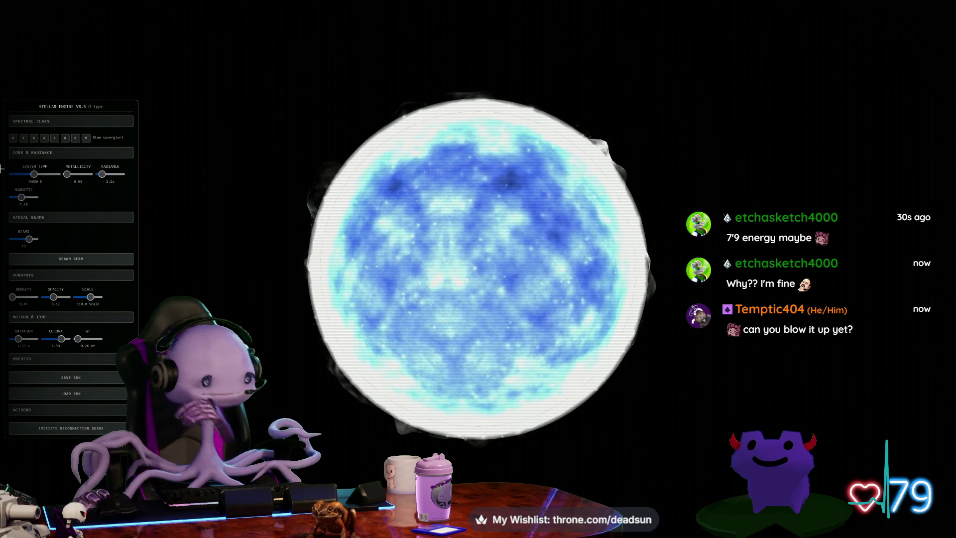
{"action": "left_click", "coordinate": [27, 140]}
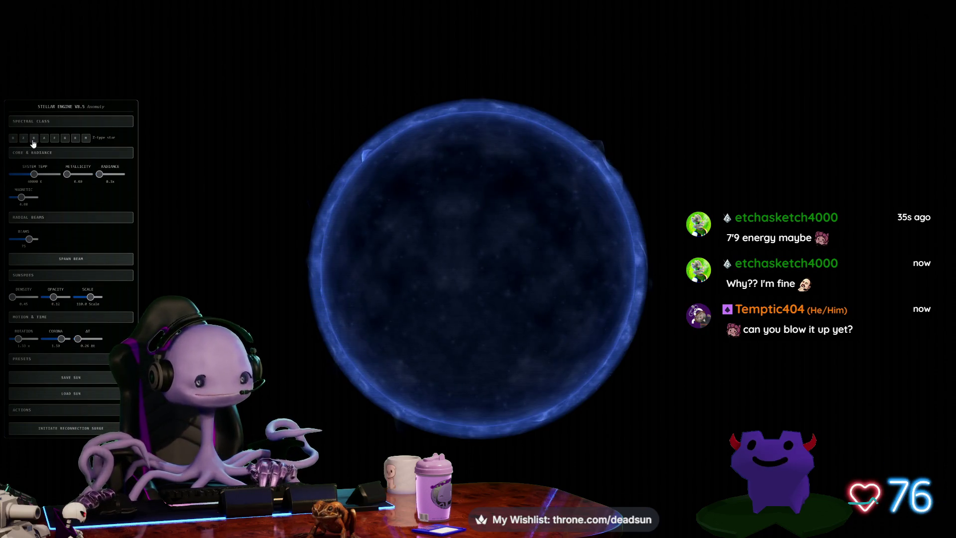
{"action": "left_click", "coordinate": [33, 141]}
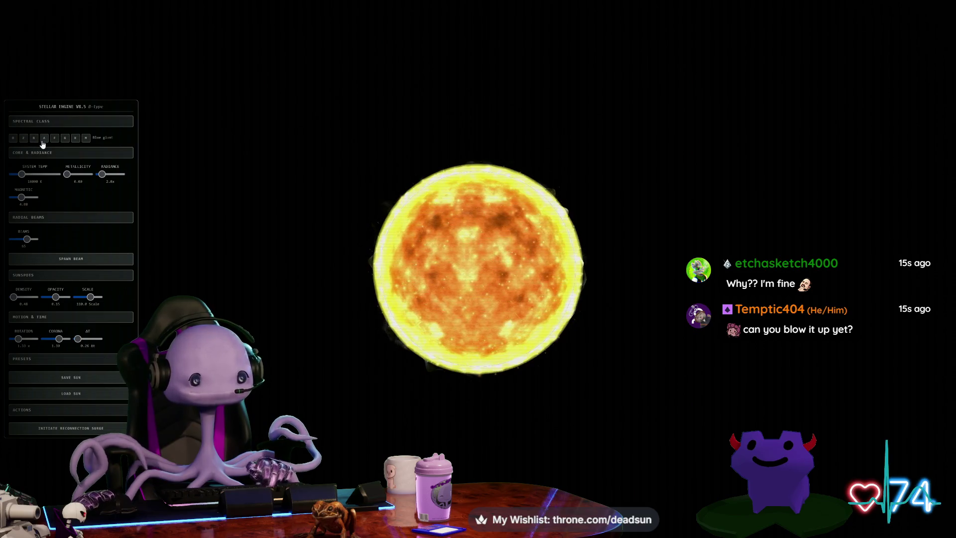
{"action": "left_click", "coordinate": [43, 142]}
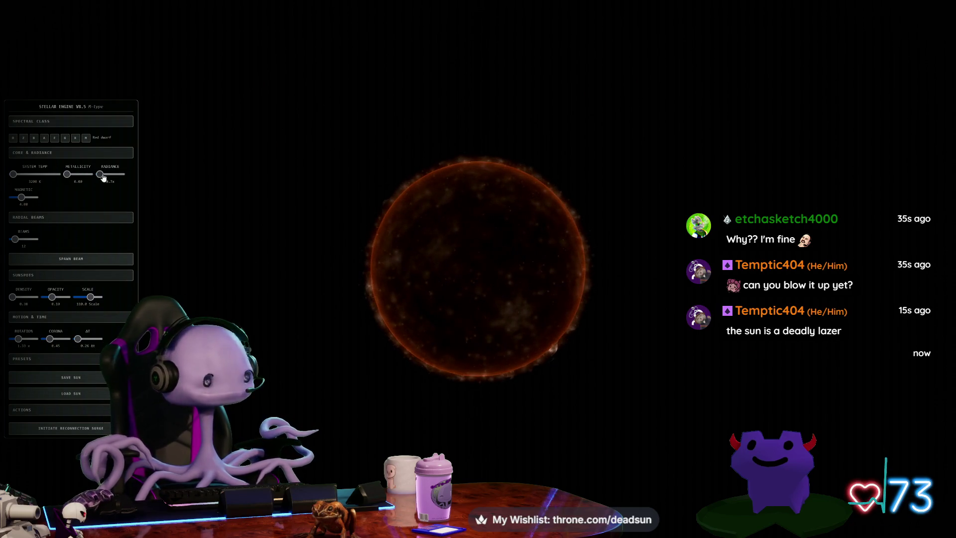
Boost radiance, switch to a B-type blue giant, and raise radiance to about 7.0x for white-yellow
{"action": "left_click_drag", "start_coordinate": [102, 175], "coordinate": [112, 174]}
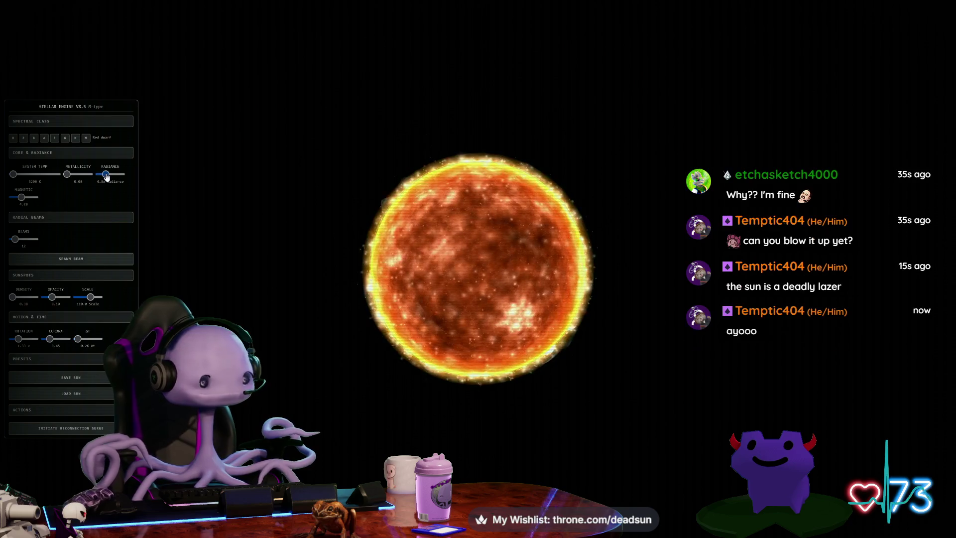
{"action": "left_click", "coordinate": [38, 142]}
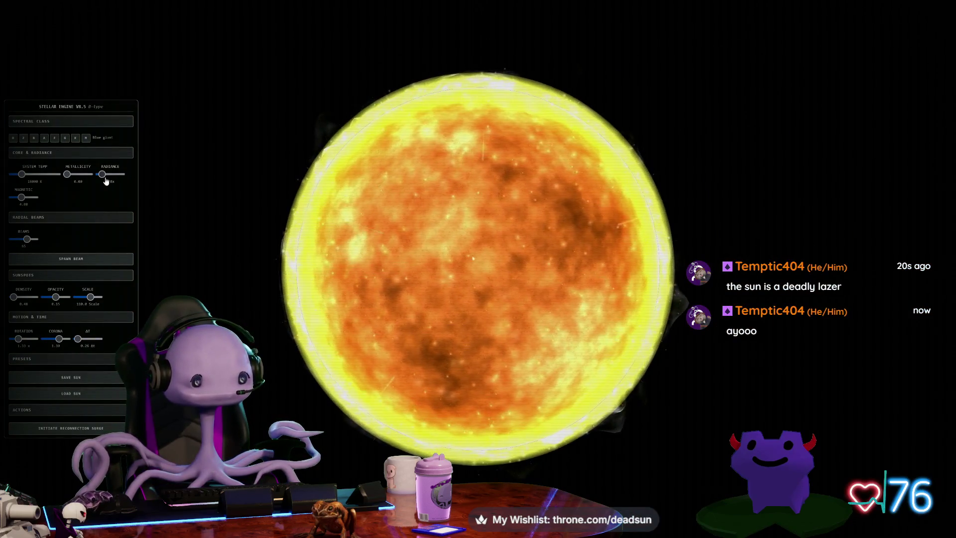
{"action": "left_click_drag", "start_coordinate": [106, 178], "coordinate": [110, 177]}
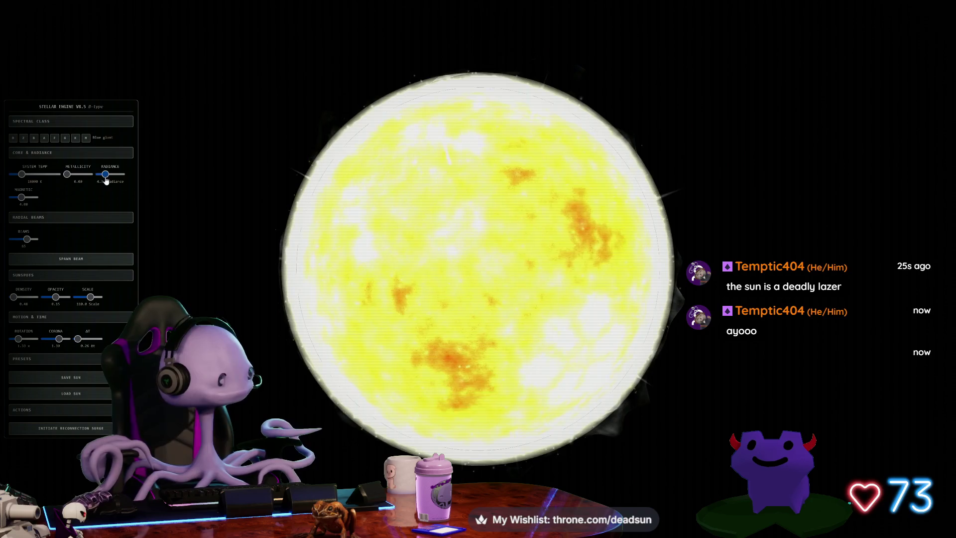
{"action": "mouse_move", "coordinate": [106, 178]}
{"action": "left_mouse_down"}
{"action": "mouse_move", "coordinate": [165, 181]}
{"action": "mouse_move", "coordinate": [106, 182]}
{"action": "left_mouse_up"}
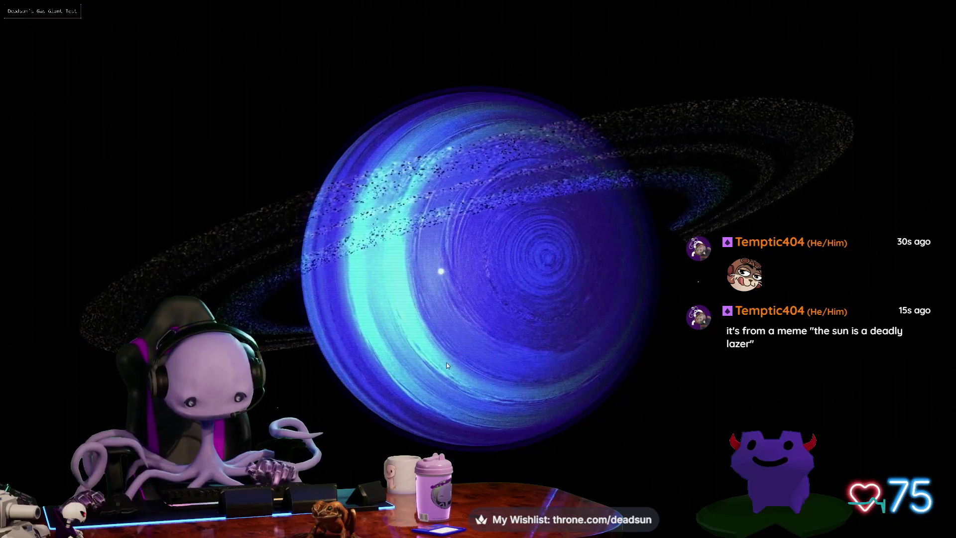
Show the controls, try the Jupiter preset and Subrus, then load the red-teal swirled saved planet
{"action": "key", "text": "h"}
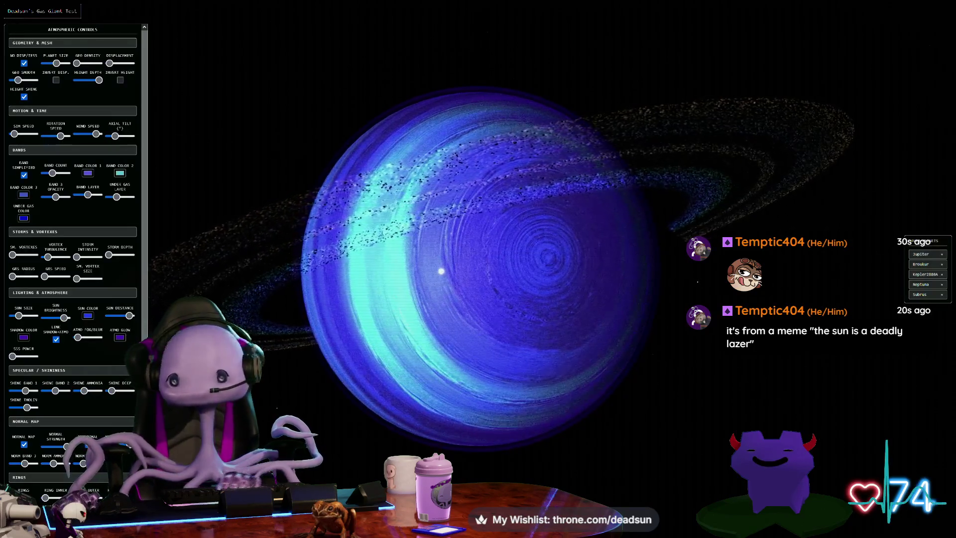
{"action": "left_click", "coordinate": [915, 257]}
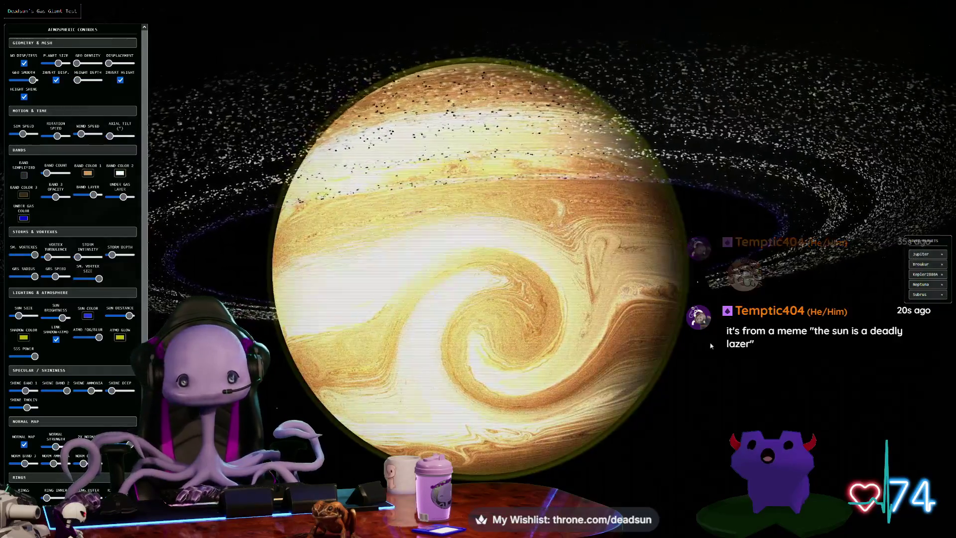
{"action": "mouse_move", "coordinate": [697, 349]}
{"action": "left_mouse_down"}
{"action": "mouse_move", "coordinate": [662, 363]}
{"action": "mouse_move", "coordinate": [594, 350]}
{"action": "mouse_move", "coordinate": [804, 345]}
{"action": "mouse_move", "coordinate": [375, 379]}
{"action": "mouse_move", "coordinate": [431, 354]}
{"action": "mouse_move", "coordinate": [415, 367]}
{"action": "left_mouse_up"}
{"action": "scroll", "coordinate": [376, 379], "scroll_direction": "up", "scroll_amount": 5}
{"action": "scroll", "coordinate": [415, 366], "scroll_direction": "up", "scroll_amount": 5}
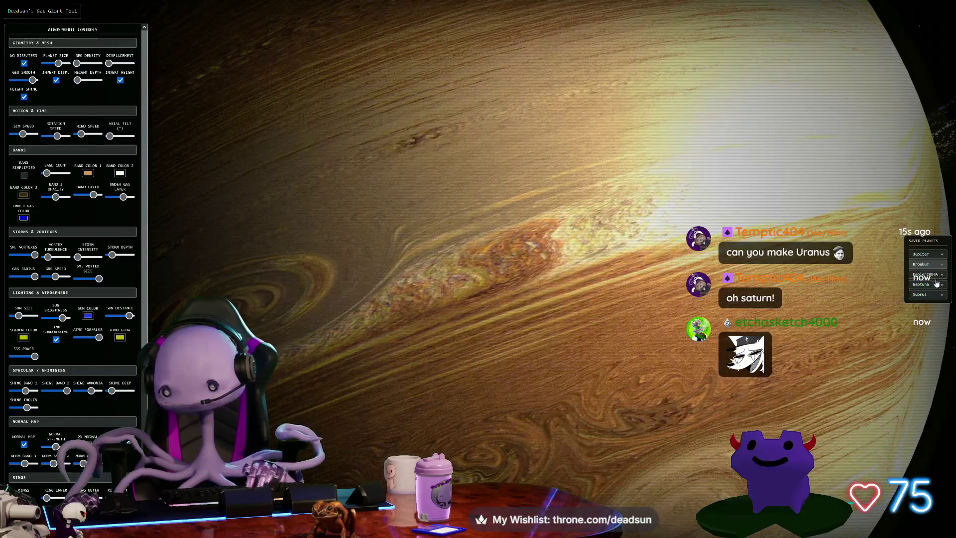
{"action": "left_click", "coordinate": [924, 295]}
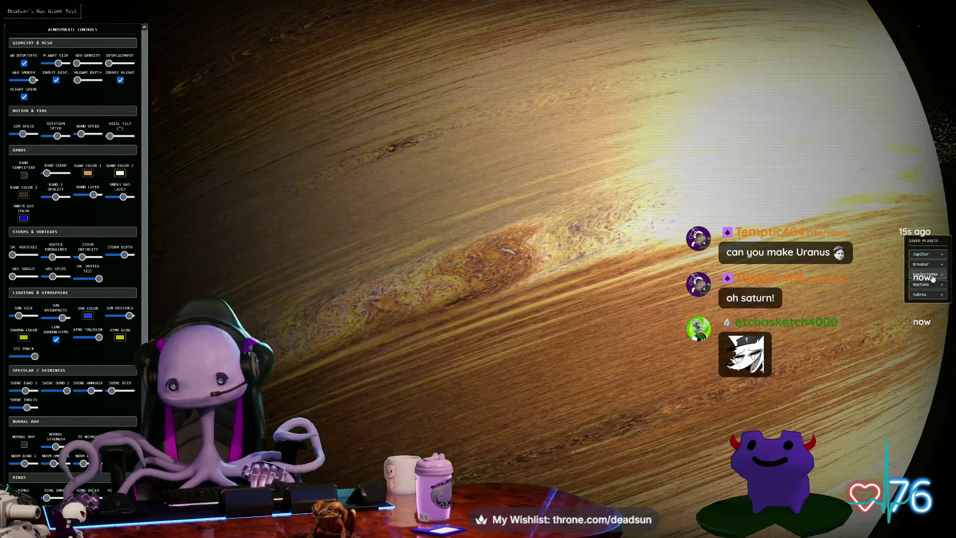
{"action": "left_click", "coordinate": [929, 275]}
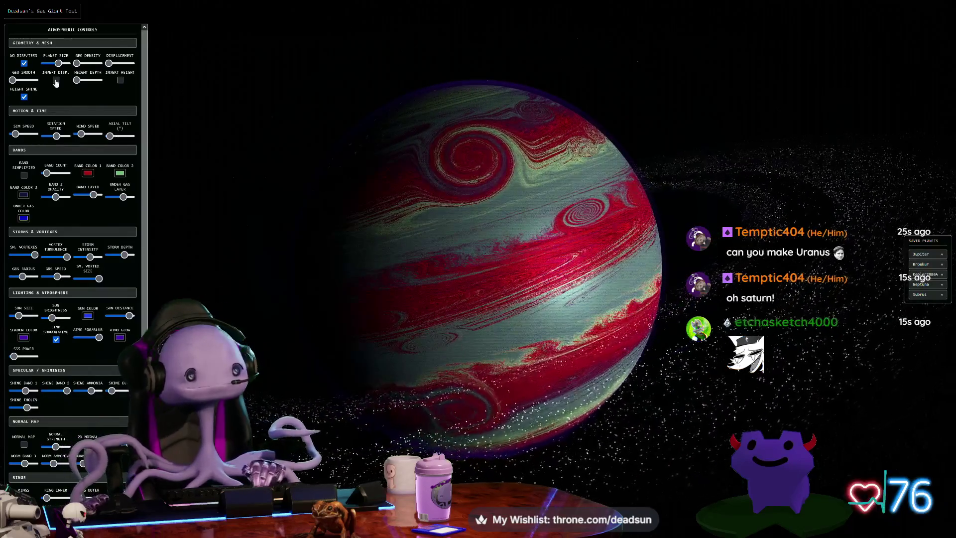
Change Band Color 1 to grey-blue
{"action": "left_click", "coordinate": [88, 174]}
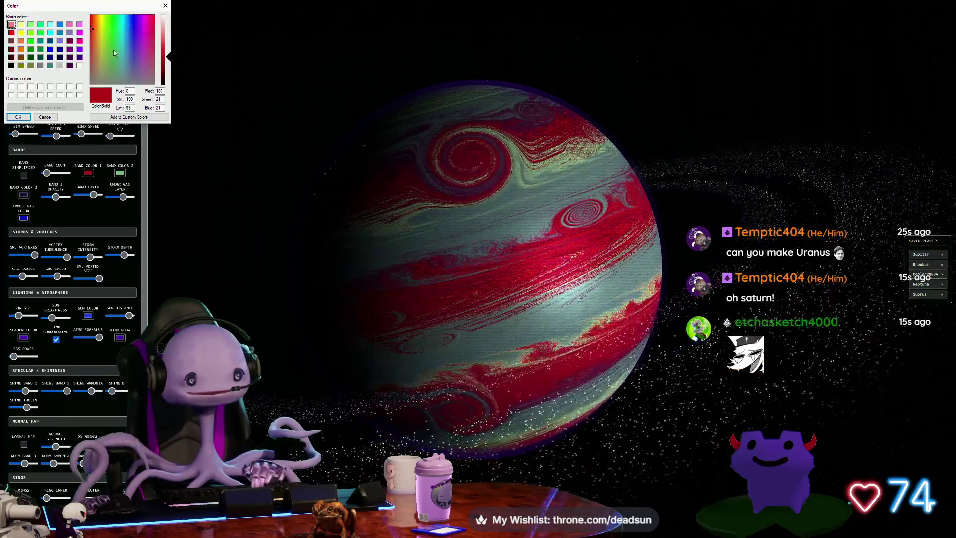
{"action": "left_click", "coordinate": [130, 66]}
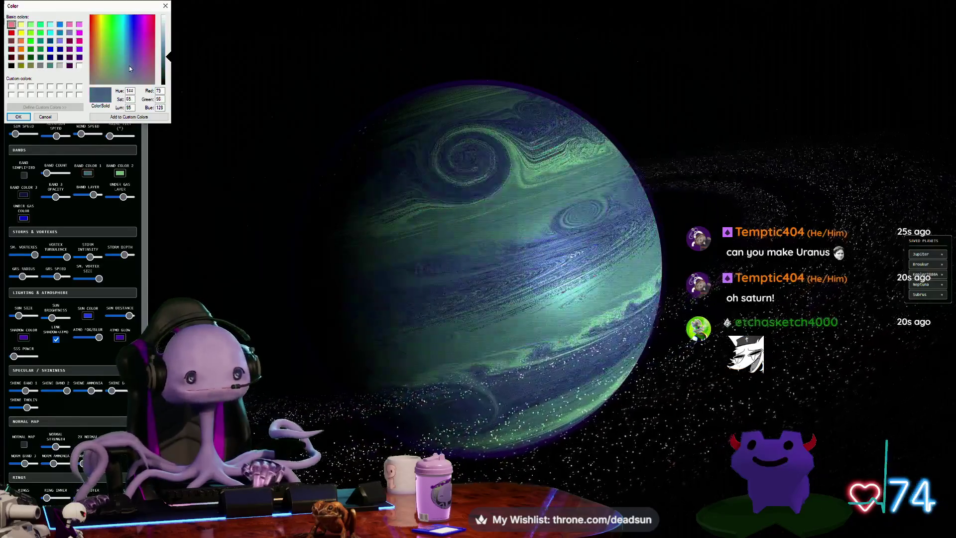
{"action": "left_click", "coordinate": [18, 118]}
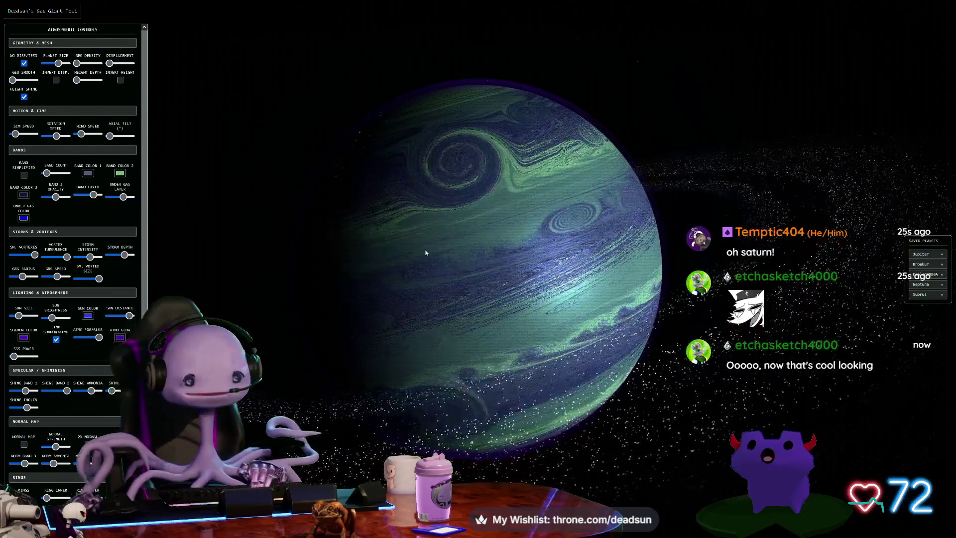
{"action": "scroll", "coordinate": [426, 253], "scroll_direction": "up", "scroll_amount": 5}
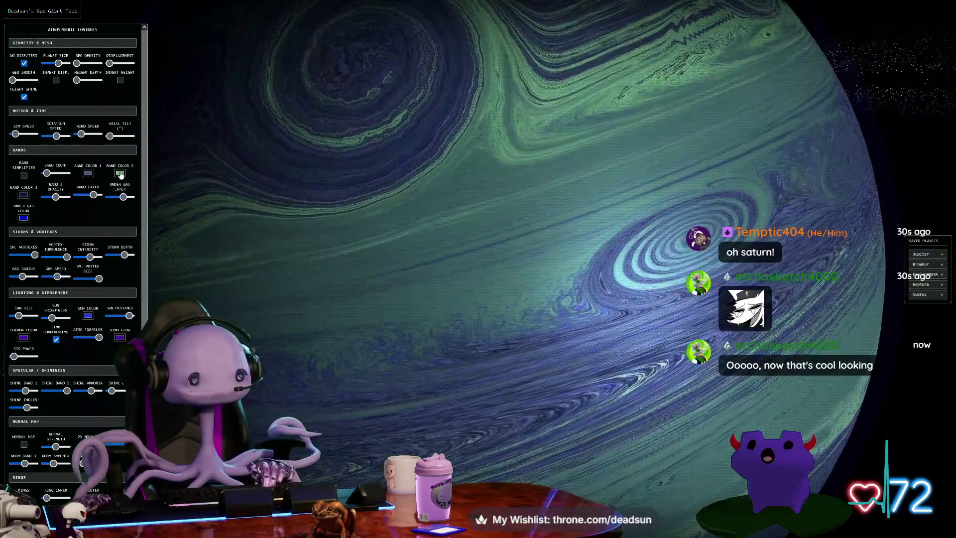
Set Band Color 2 to pale green and lower the band count slightly
{"action": "left_click", "coordinate": [120, 174]}
{"action": "left_click", "coordinate": [141, 29]}
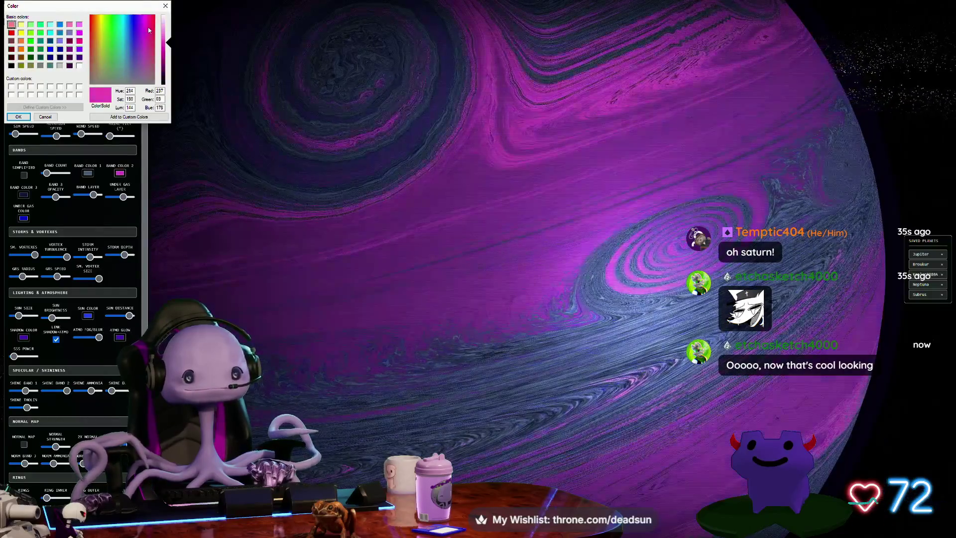
{"action": "left_click_drag", "start_coordinate": [152, 23], "coordinate": [106, 63]}
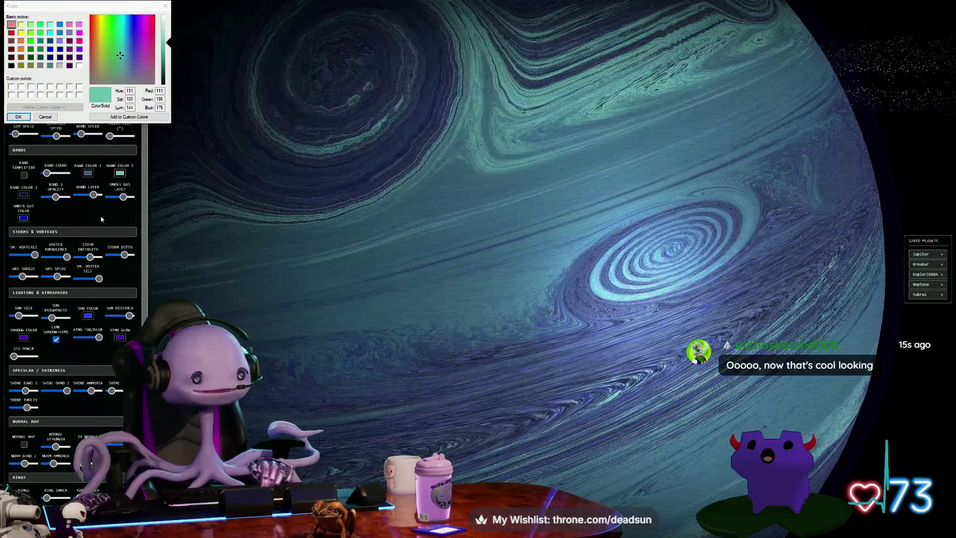
{"action": "left_click", "coordinate": [15, 118]}
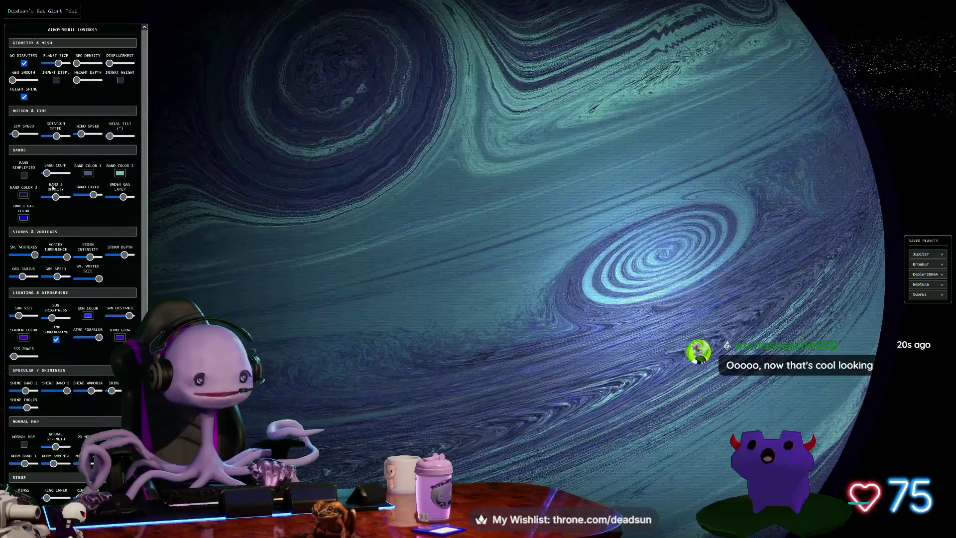
{"action": "left_click_drag", "start_coordinate": [48, 174], "coordinate": [35, 176]}
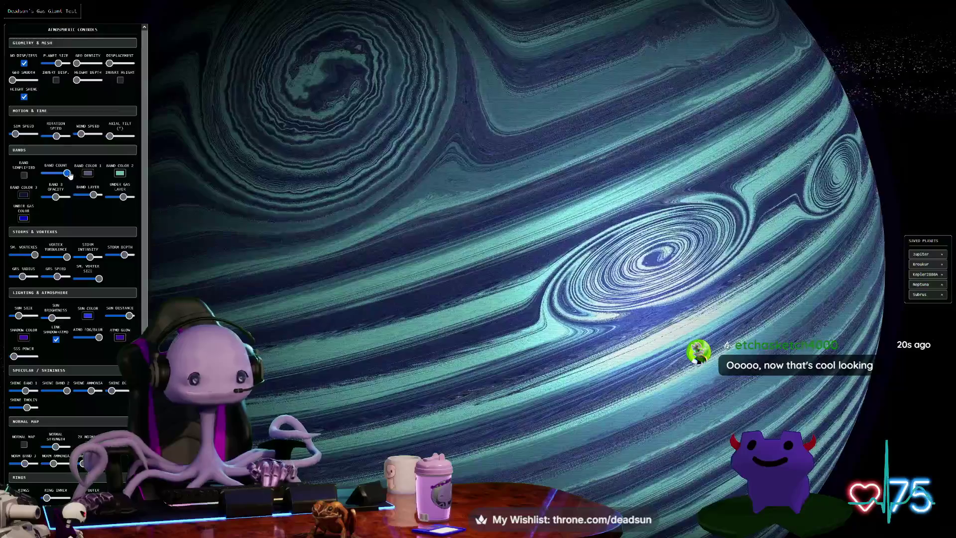
{"action": "scroll", "coordinate": [299, 222], "scroll_direction": "down", "scroll_amount": 5}
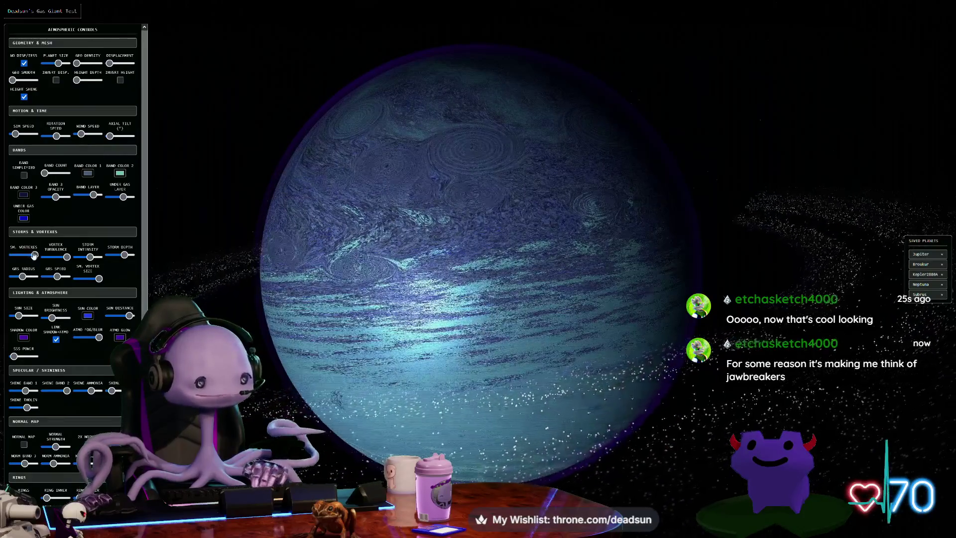
Drag SM. Vortexes to zero and enable Band Simplified, orbiting to inspect the bands
{"action": "left_click_drag", "start_coordinate": [34, 255], "coordinate": [2, 258]}
{"action": "left_click_drag", "start_coordinate": [309, 251], "coordinate": [405, 239]}
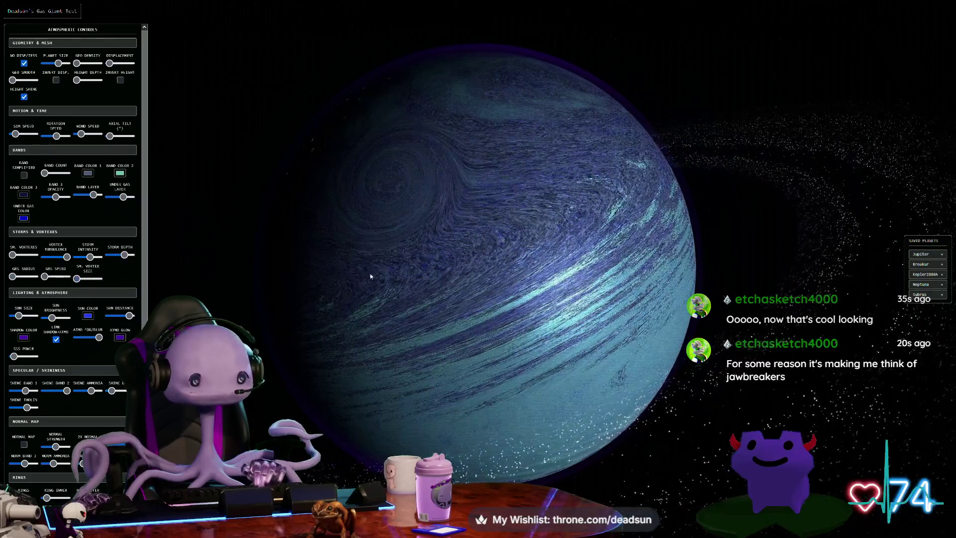
{"action": "mouse_move", "coordinate": [370, 277]}
{"action": "left_mouse_down"}
{"action": "mouse_move", "coordinate": [329, 273]}
{"action": "mouse_move", "coordinate": [351, 200]}
{"action": "mouse_move", "coordinate": [371, 279]}
{"action": "left_mouse_up"}
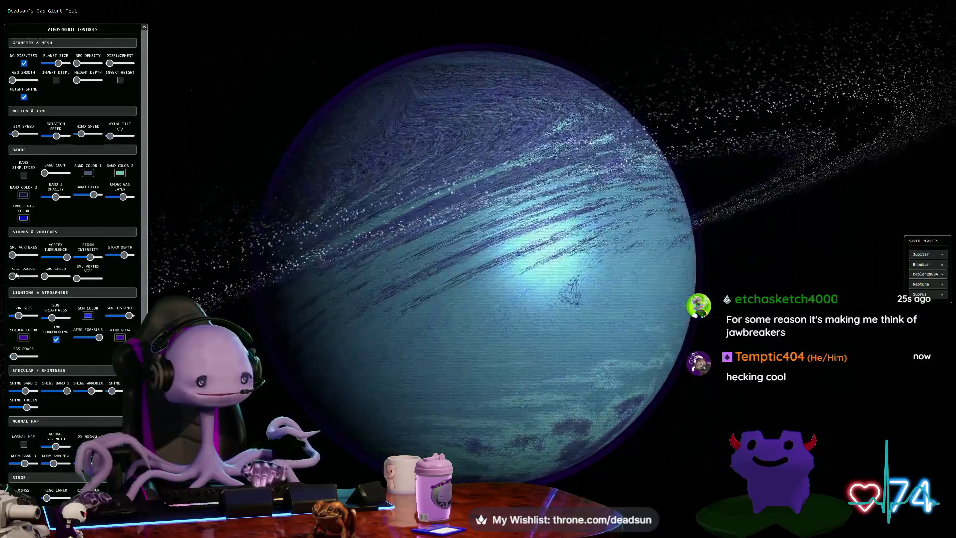
{"action": "left_click", "coordinate": [24, 175]}
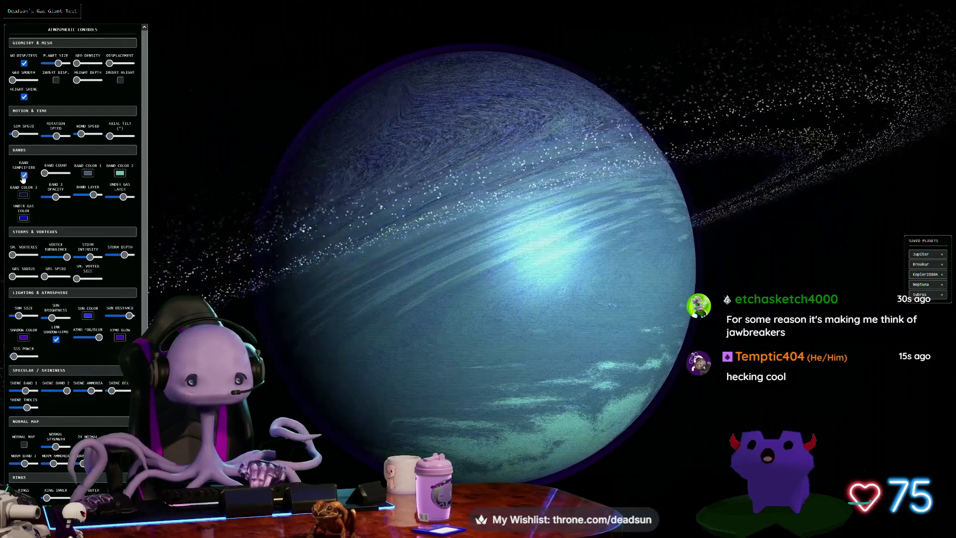
{"action": "mouse_move", "coordinate": [364, 214]}
{"action": "left_mouse_down"}
{"action": "mouse_move", "coordinate": [344, 106]}
{"action": "mouse_move", "coordinate": [380, 213]}
{"action": "mouse_move", "coordinate": [393, 222]}
{"action": "left_mouse_up"}
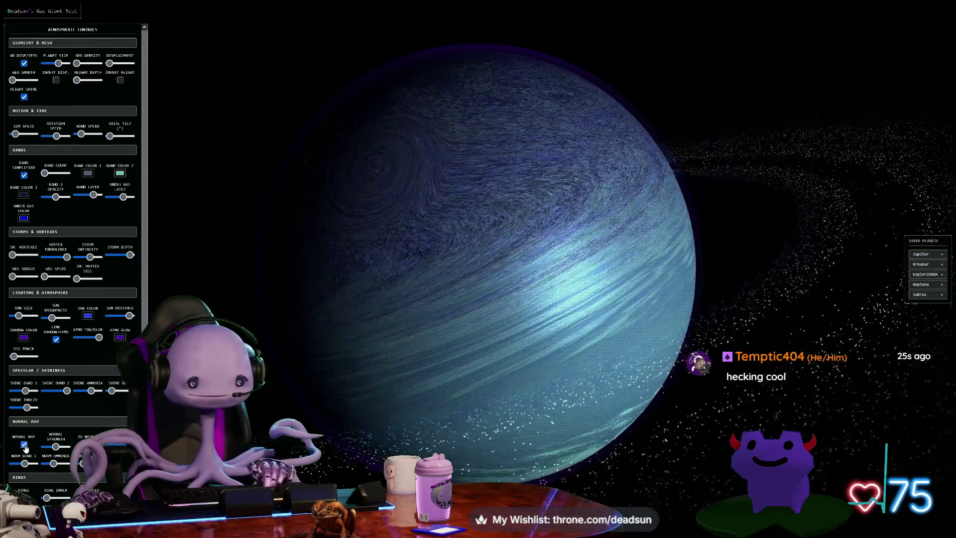
{"action": "scroll", "coordinate": [439, 408], "scroll_direction": "up", "scroll_amount": 5}
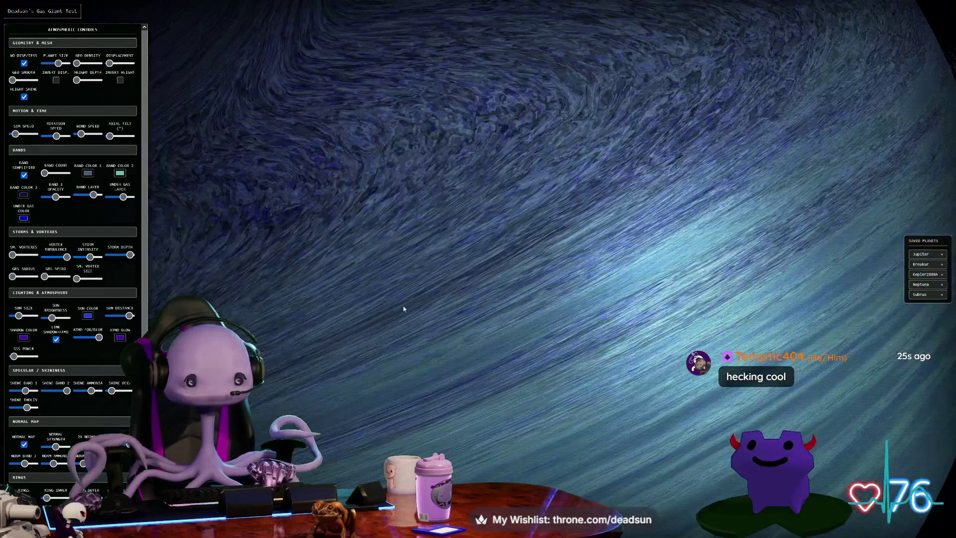
{"action": "scroll", "coordinate": [404, 308], "scroll_direction": "up", "scroll_amount": 5}
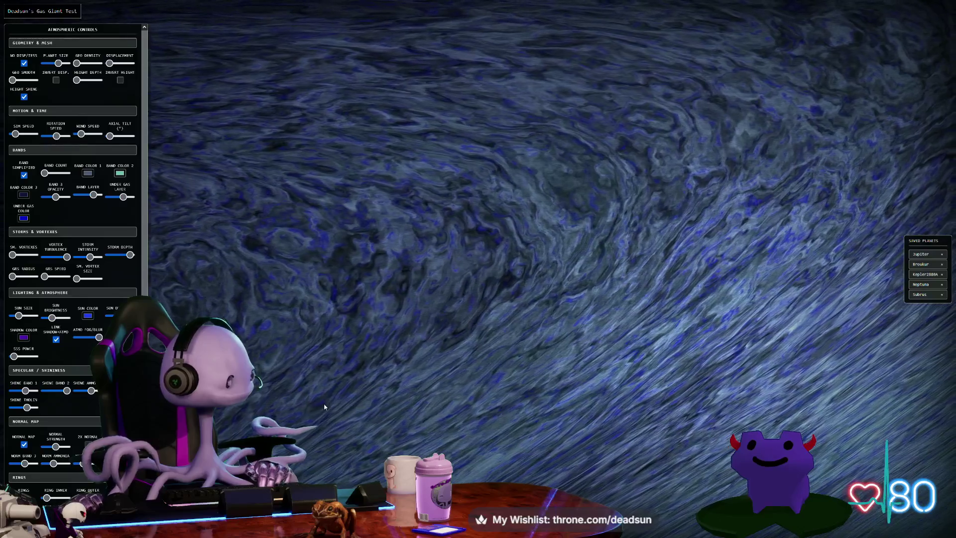
{"action": "scroll", "coordinate": [325, 407], "scroll_direction": "down", "scroll_amount": 5}
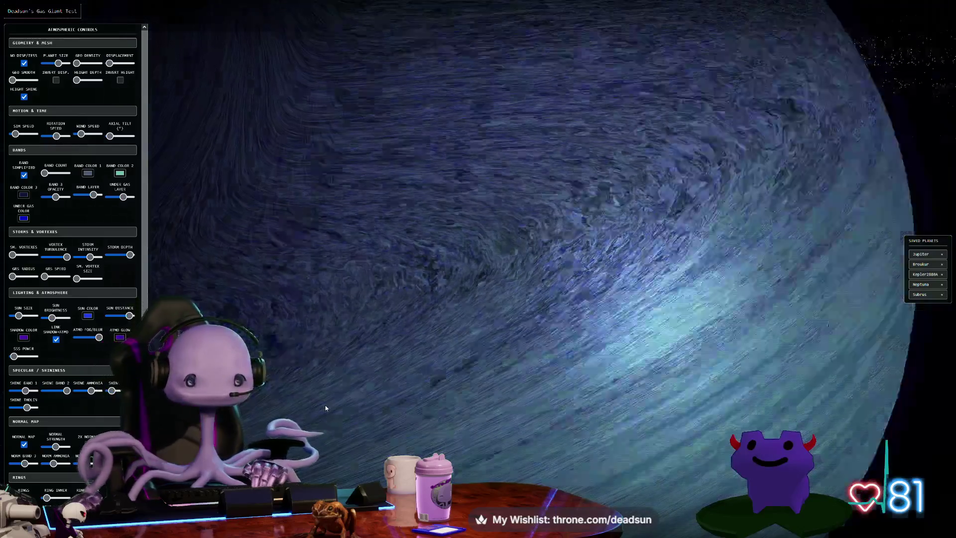
{"action": "scroll", "coordinate": [326, 407], "scroll_direction": "down", "scroll_amount": 5}
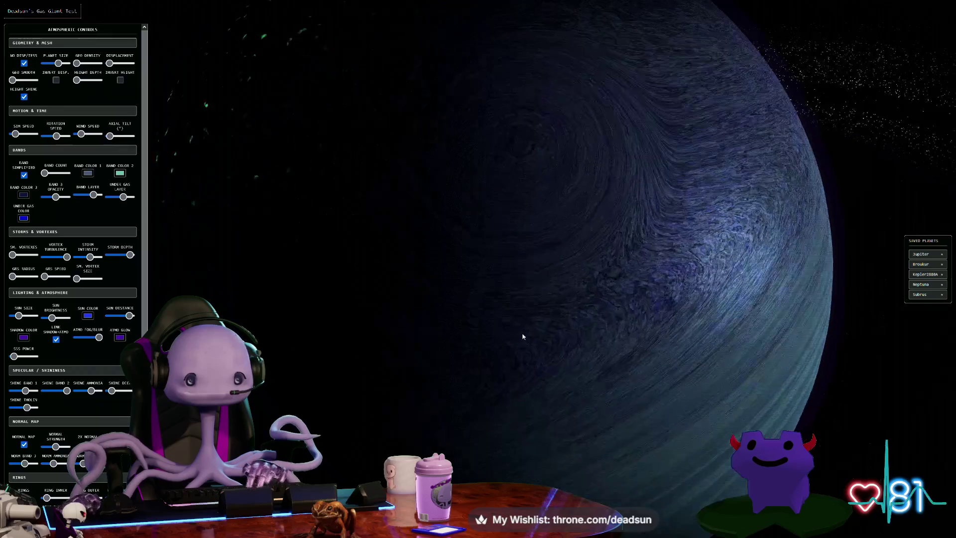
{"action": "scroll", "coordinate": [523, 335], "scroll_direction": "up", "scroll_amount": 10}
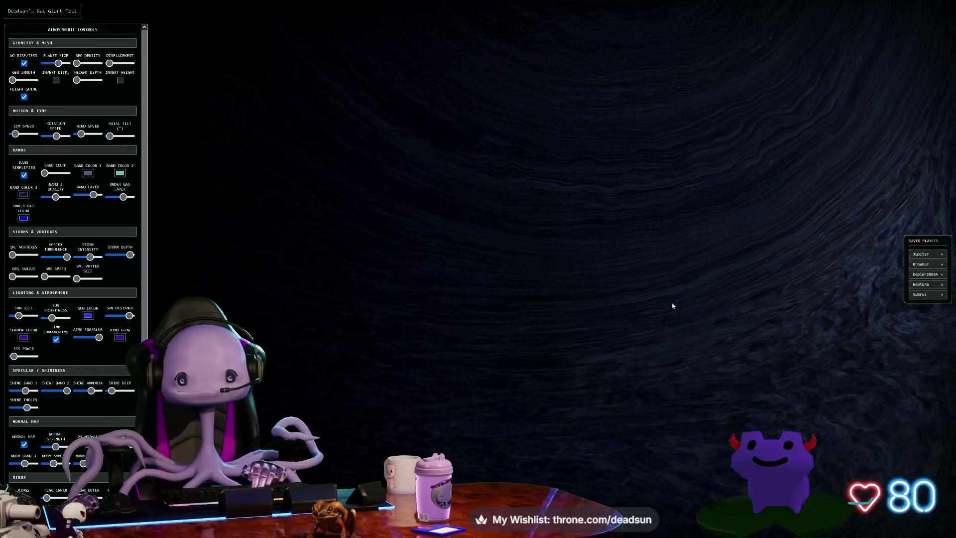
{"action": "scroll", "coordinate": [672, 306], "scroll_direction": "down", "scroll_amount": 10}
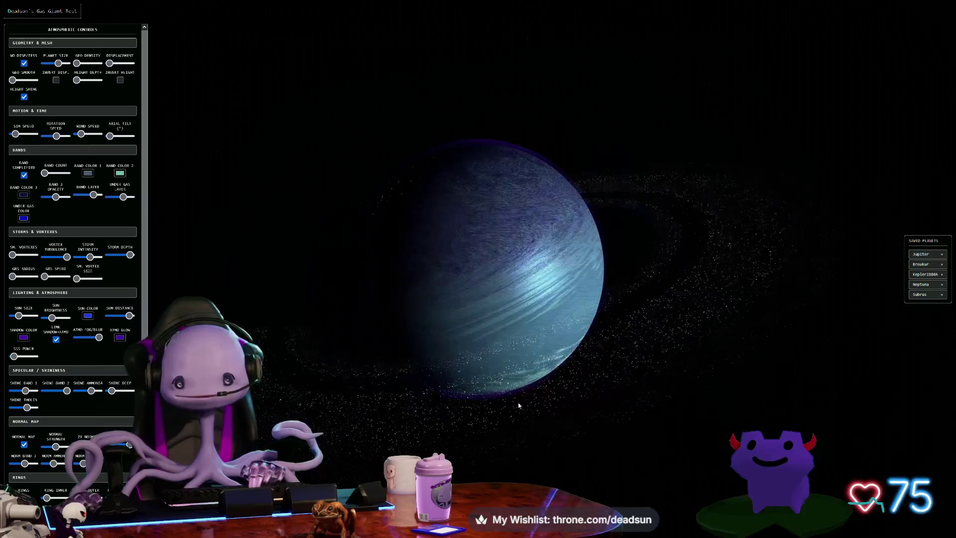
{"action": "mouse_move", "coordinate": [519, 401]}
{"action": "left_mouse_down"}
{"action": "mouse_move", "coordinate": [420, 365]}
{"action": "mouse_move", "coordinate": [422, 373]}
{"action": "mouse_move", "coordinate": [438, 384]}
{"action": "mouse_move", "coordinate": [449, 276]}
{"action": "left_mouse_up"}
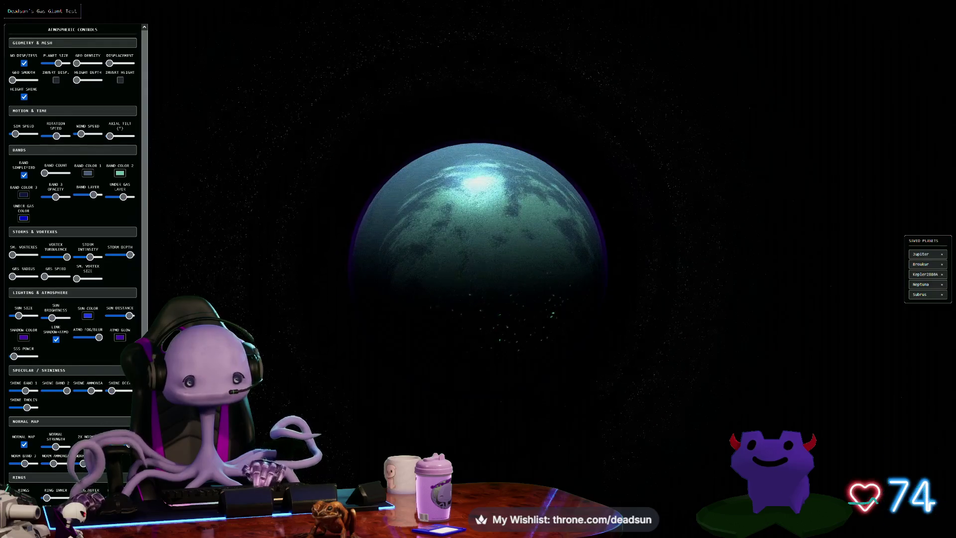
{"action": "scroll", "coordinate": [32, 451], "scroll_direction": "down", "scroll_amount": 5}
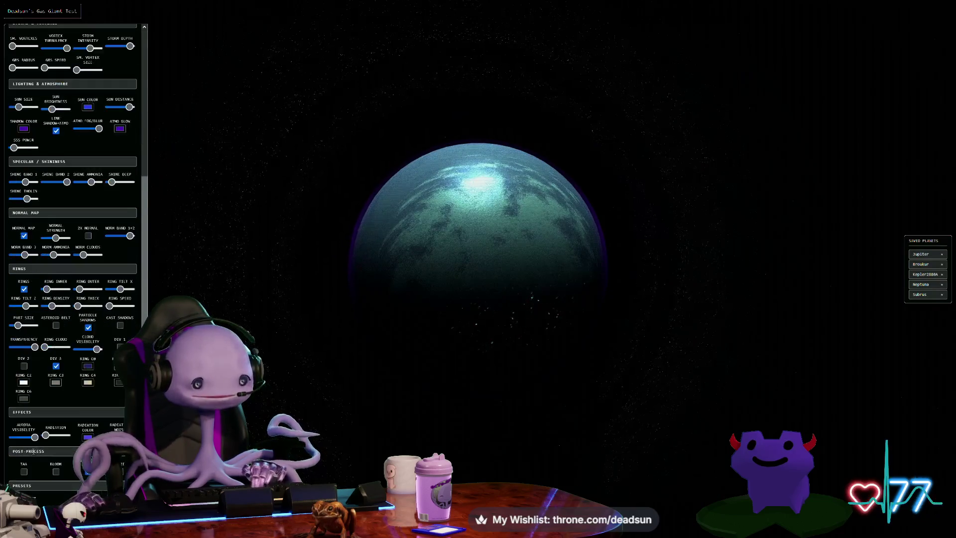
Zoom in on the planet's lit side and turn on Bloom
{"action": "left_click_drag", "start_coordinate": [356, 334], "coordinate": [342, 397]}
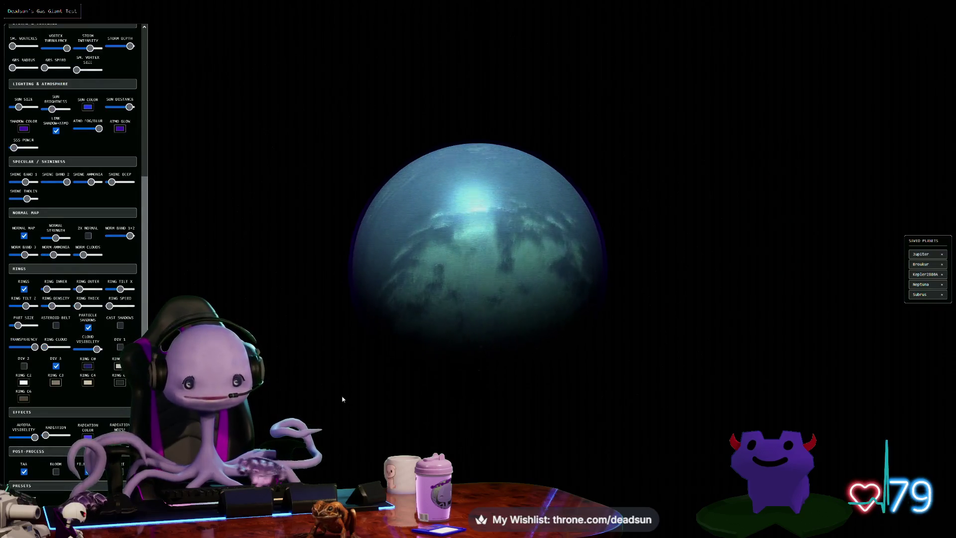
{"action": "scroll", "coordinate": [369, 391], "scroll_direction": "up", "scroll_amount": 5}
{"action": "scroll", "coordinate": [384, 382], "scroll_direction": "up", "scroll_amount": 3}
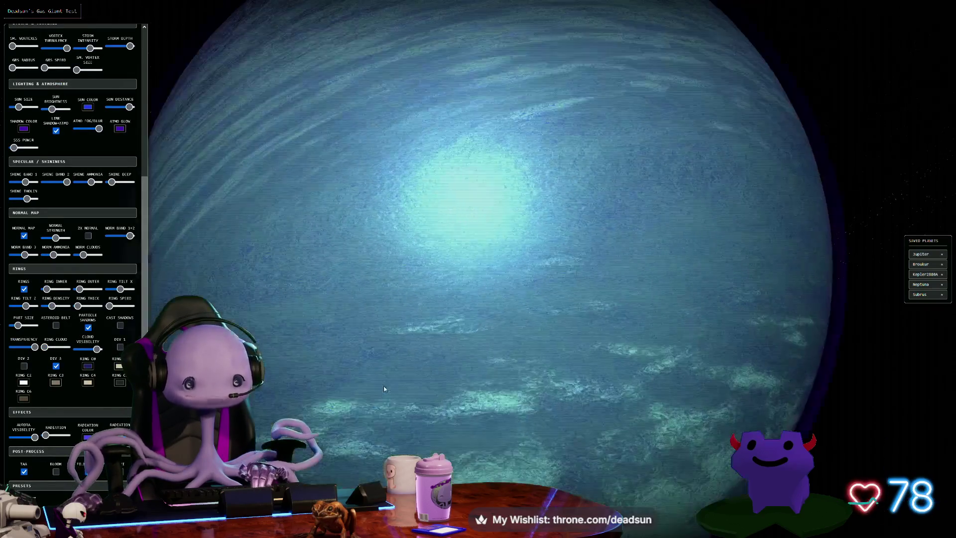
{"action": "left_click", "coordinate": [56, 472]}
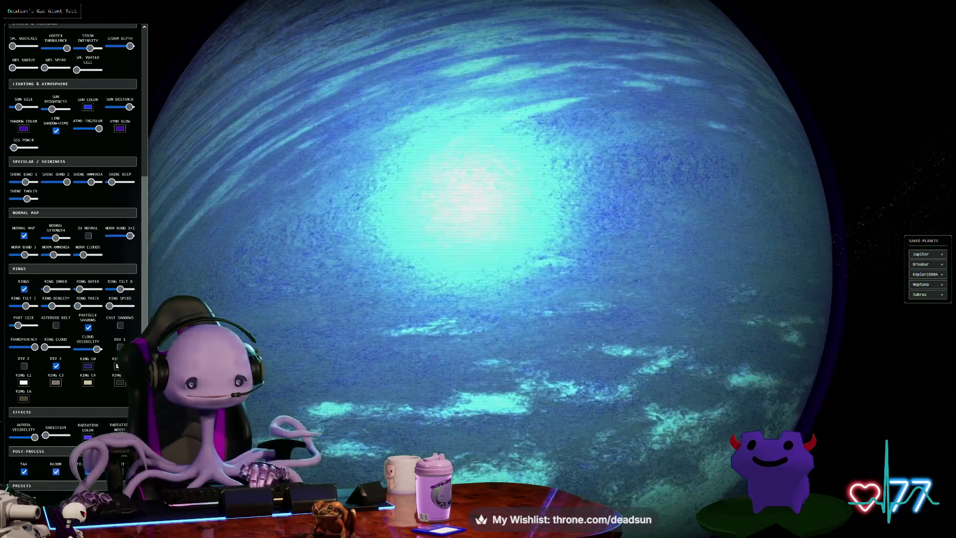
{"action": "scroll", "coordinate": [326, 438], "scroll_direction": "down", "scroll_amount": 5}
Turn off TAA and Bloom, viewing the planet's crescent side
{"action": "left_click_drag", "start_coordinate": [323, 443], "coordinate": [598, 504]}
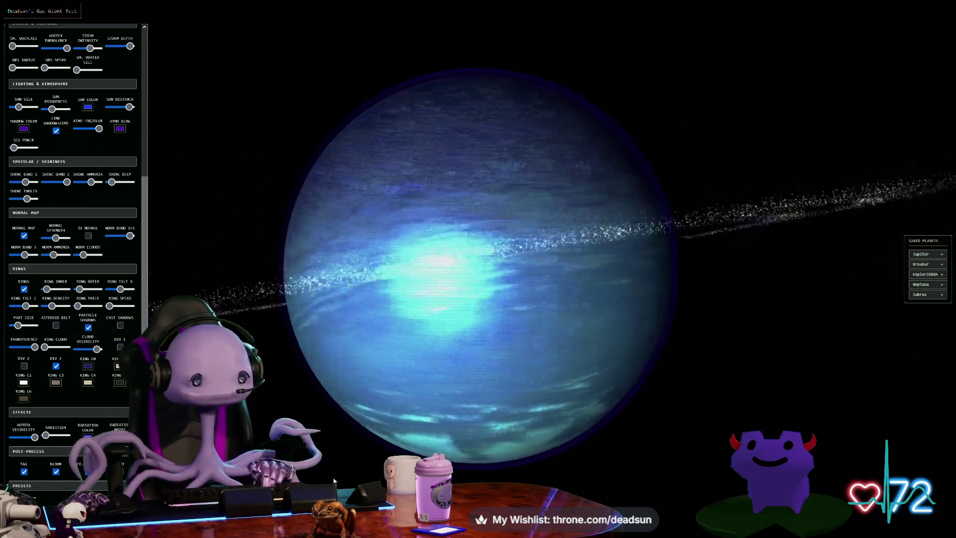
{"action": "left_click", "coordinate": [24, 471]}
{"action": "left_click", "coordinate": [56, 471]}
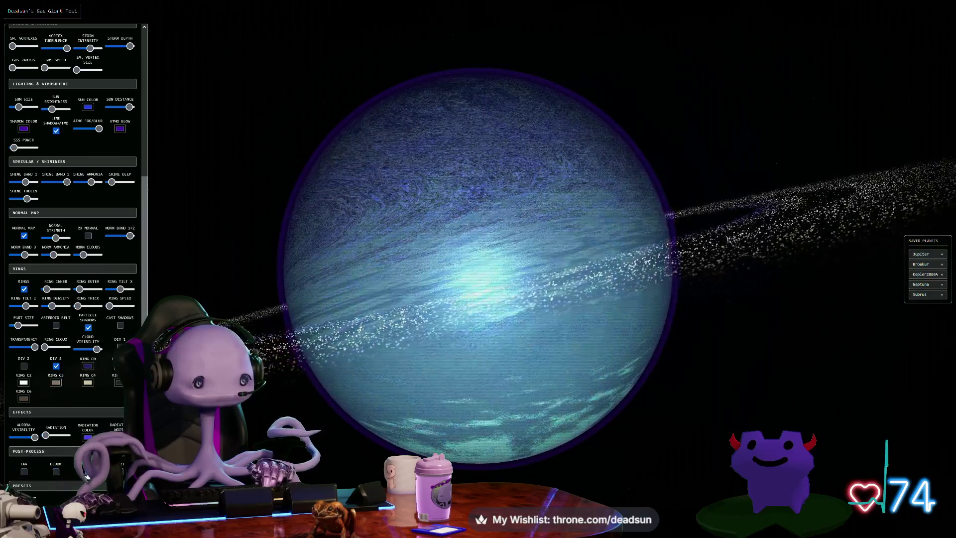
{"action": "left_click_drag", "start_coordinate": [378, 458], "coordinate": [465, 464]}
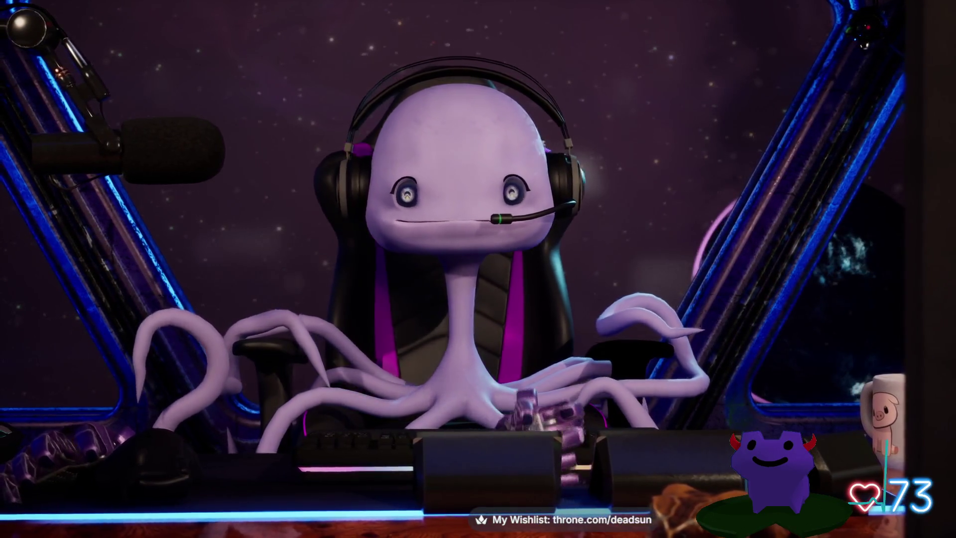
Frame the perspective view on the bunny, then deselect it
{"action": "scroll", "coordinate": [390, 334], "scroll_direction": "up", "scroll_amount": 5}
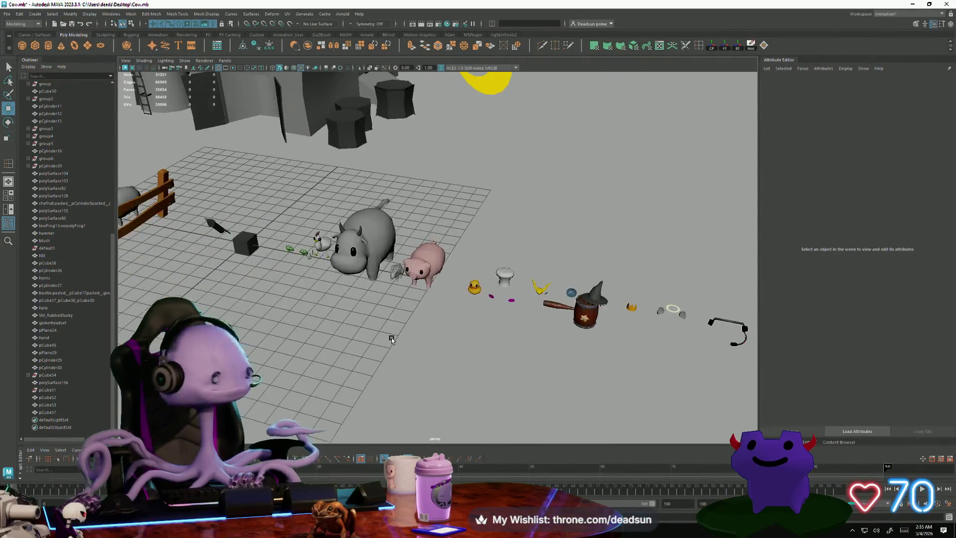
{"action": "left_click_drag", "start_coordinate": [340, 375], "coordinate": [373, 349], "text": "alt"}
{"action": "scroll", "coordinate": [387, 278], "scroll_direction": "up", "scroll_amount": 6}
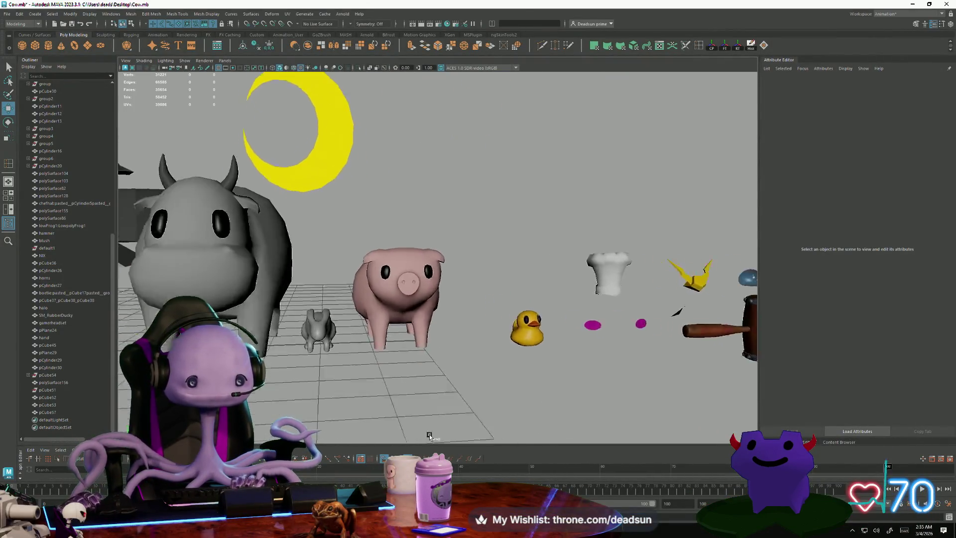
{"action": "left_click", "coordinate": [386, 278]}
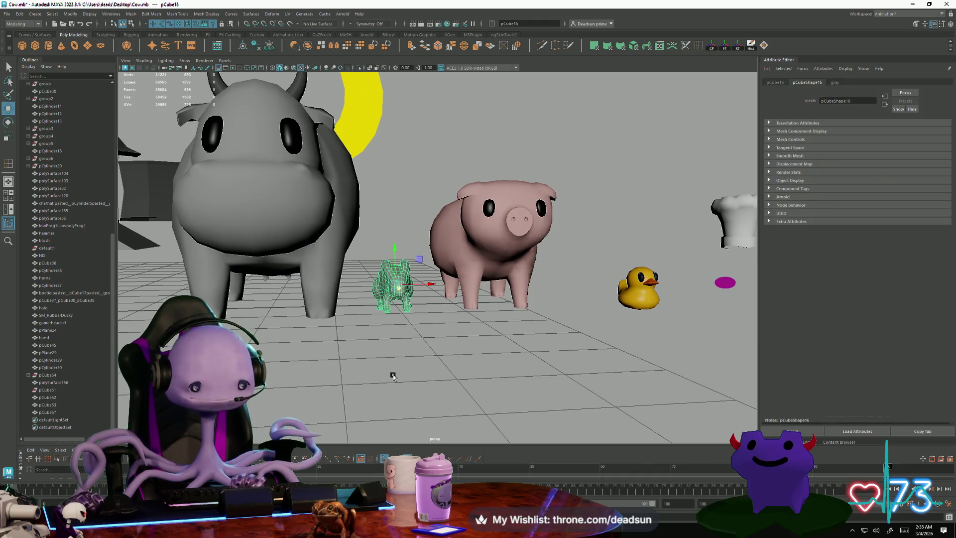
{"action": "key", "text": "f"}
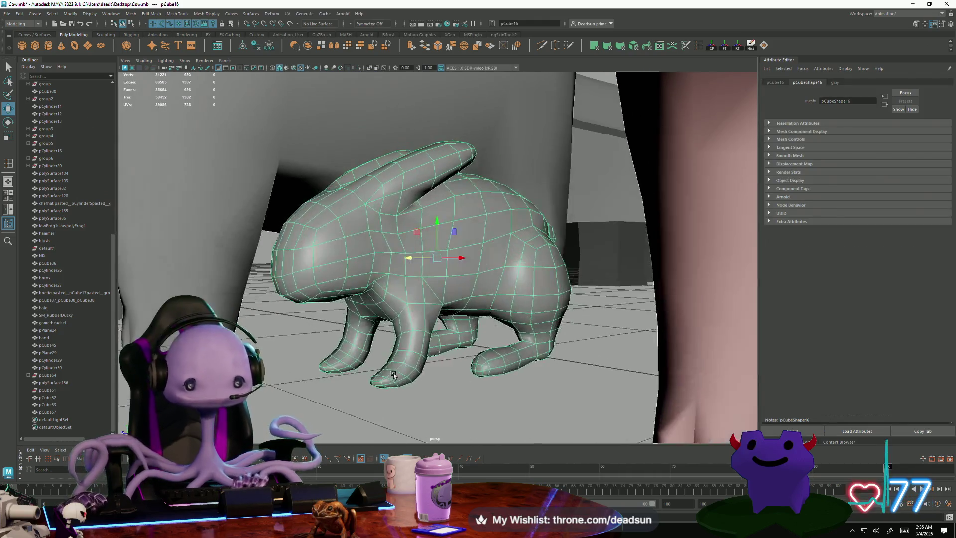
{"action": "left_click", "coordinate": [417, 431]}
{"action": "scroll", "coordinate": [330, 391], "scroll_direction": "down", "scroll_amount": 3}
Inspect the farm animals from top-down and low side angles, selecting the frog
{"action": "left_click_drag", "start_coordinate": [330, 391], "coordinate": [200, 279], "text": "alt"}
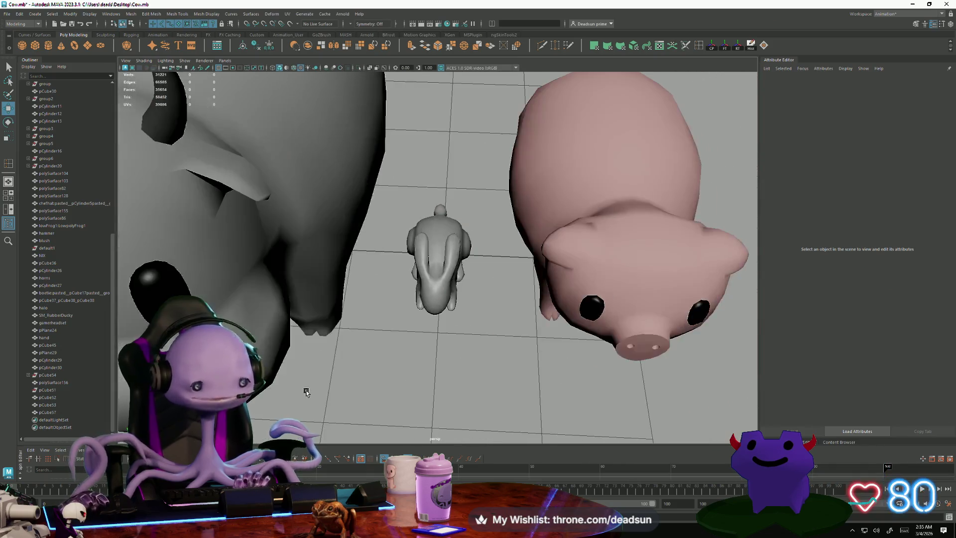
{"action": "scroll", "coordinate": [172, 251], "scroll_direction": "down", "scroll_amount": 3}
{"action": "middle_click_drag", "start_coordinate": [172, 251], "coordinate": [336, 312], "text": "alt"}
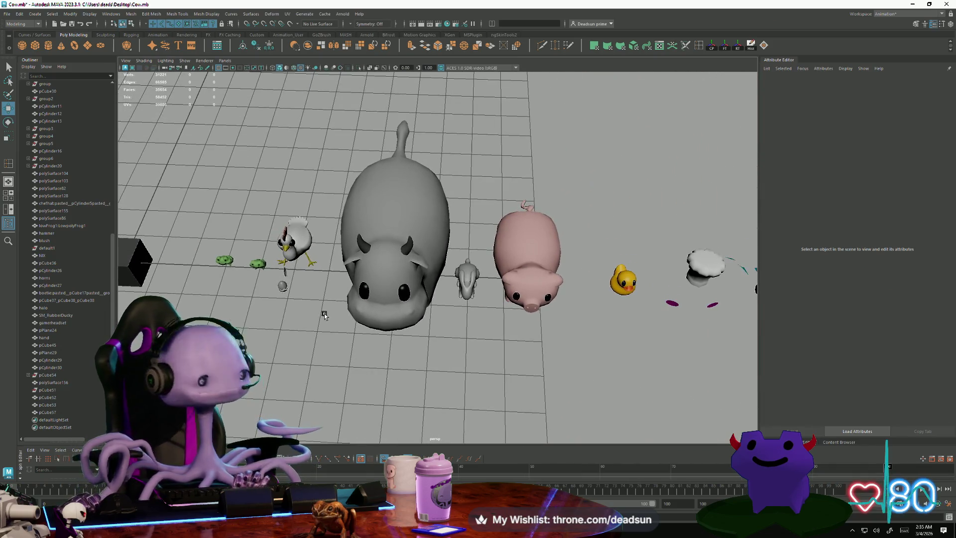
{"action": "mouse_move", "coordinate": [342, 320]}
{"action": "left_mouse_down", "text": "alt"}
{"action": "mouse_move", "coordinate": [412, 284]}
{"action": "mouse_move", "coordinate": [372, 276]}
{"action": "left_mouse_up", "text": "alt"}
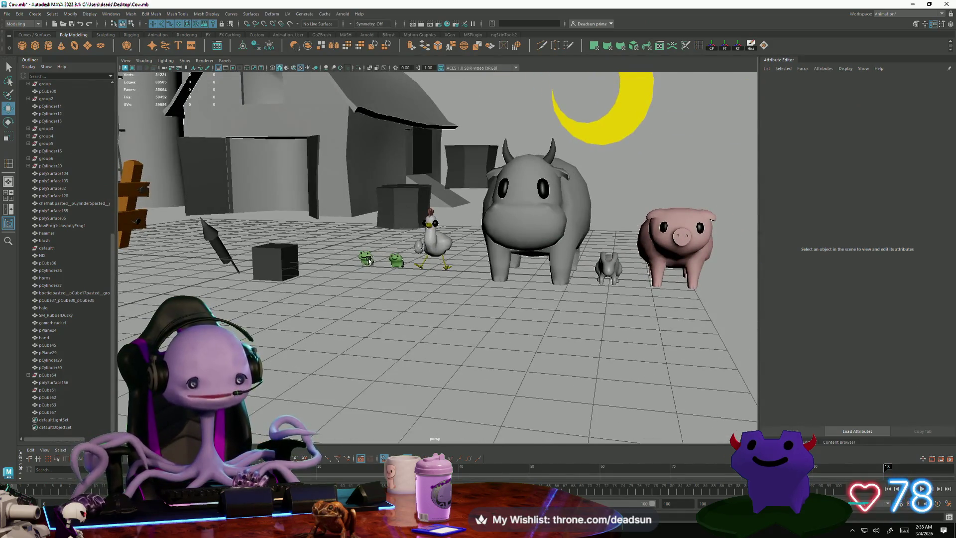
{"action": "left_click", "coordinate": [370, 261]}
{"action": "mouse_move", "coordinate": [331, 347]}
{"action": "left_mouse_down", "text": "alt"}
{"action": "mouse_move", "coordinate": [331, 330]}
{"action": "mouse_move", "coordinate": [331, 339]}
{"action": "mouse_move", "coordinate": [426, 335]}
{"action": "mouse_move", "coordinate": [283, 312]}
{"action": "mouse_move", "coordinate": [279, 319]}
{"action": "mouse_move", "coordinate": [285, 313]}
{"action": "left_mouse_up", "text": "alt"}
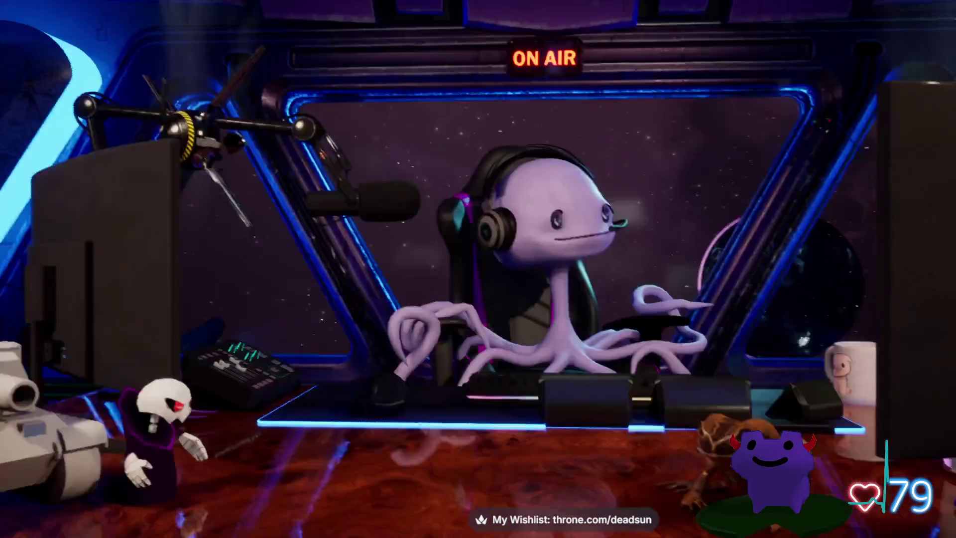
In the avatar app settings, try anti-aliasing as TSR, None and then FXAA
{"action": "key", "text": "Escape"}
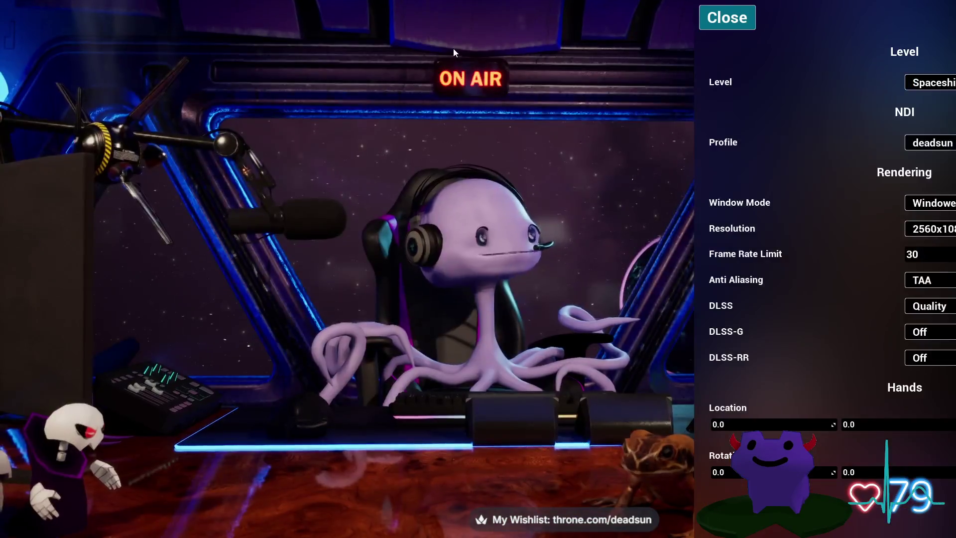
{"action": "left_click", "coordinate": [952, 283]}
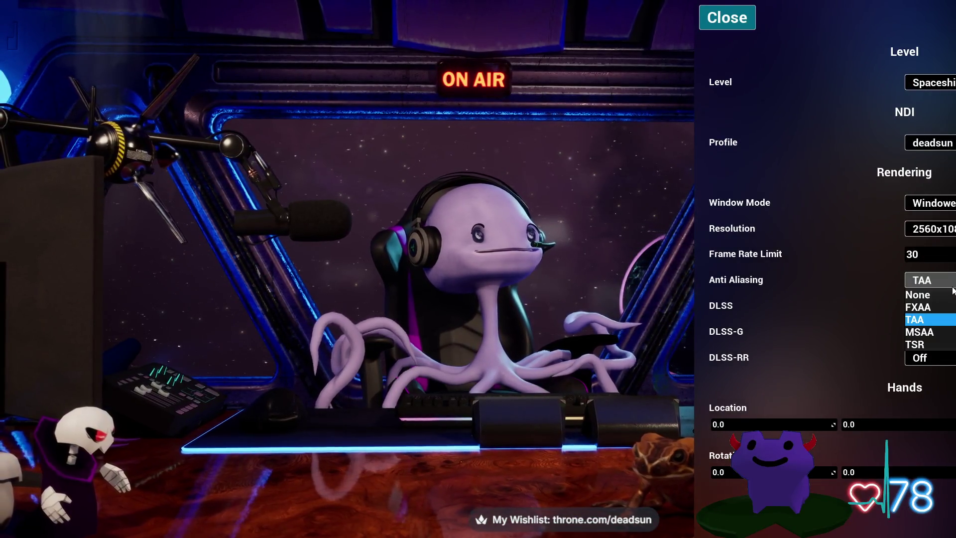
{"action": "left_click", "coordinate": [948, 347]}
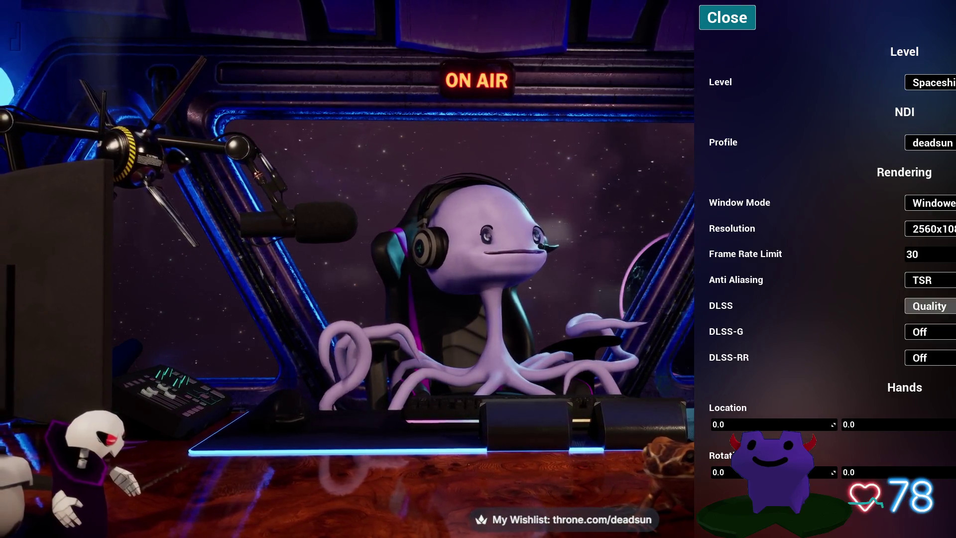
{"action": "left_click", "coordinate": [946, 280]}
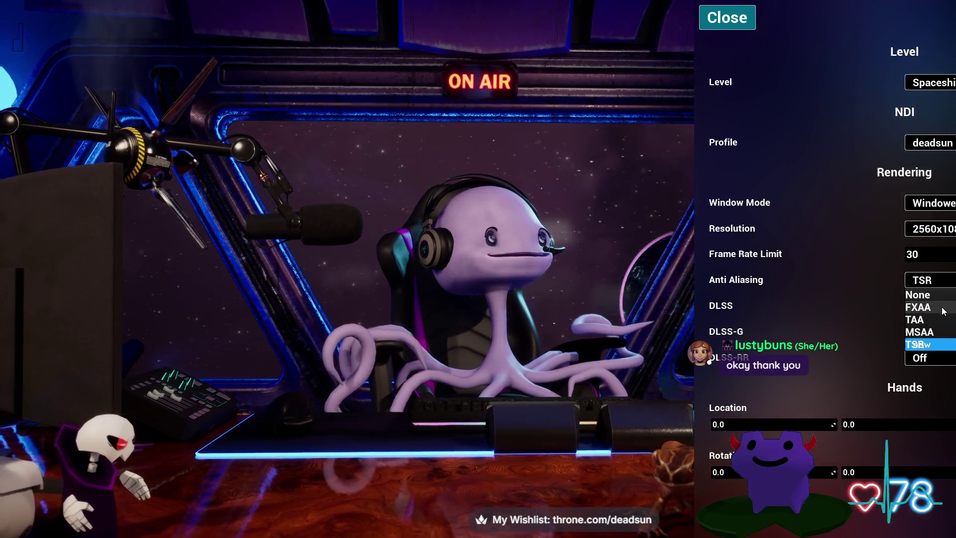
{"action": "left_click", "coordinate": [932, 293]}
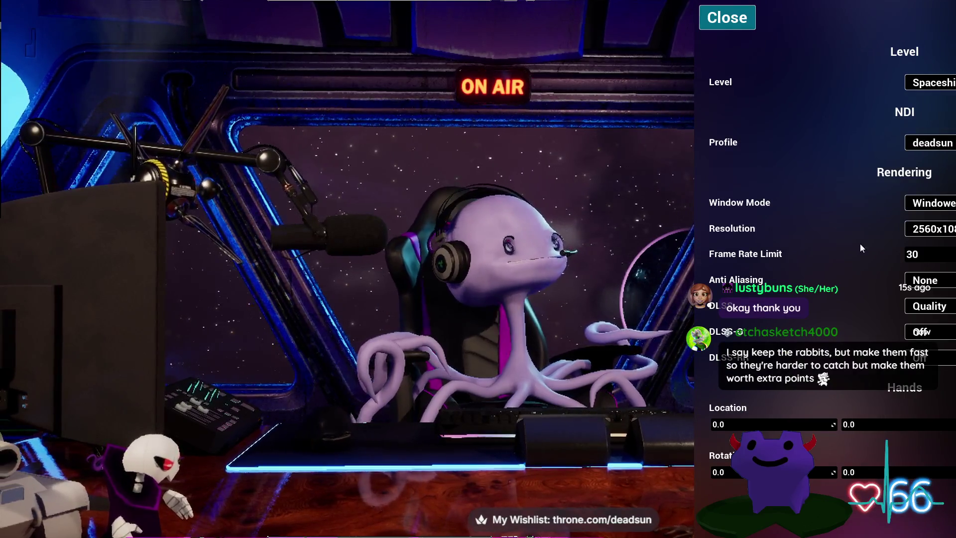
{"action": "left_click", "coordinate": [949, 285]}
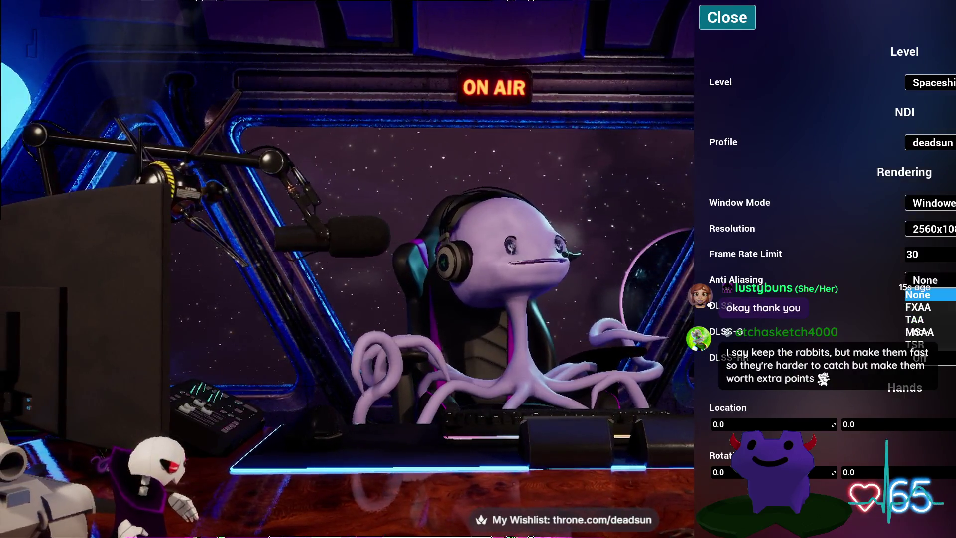
{"action": "left_click", "coordinate": [950, 308]}
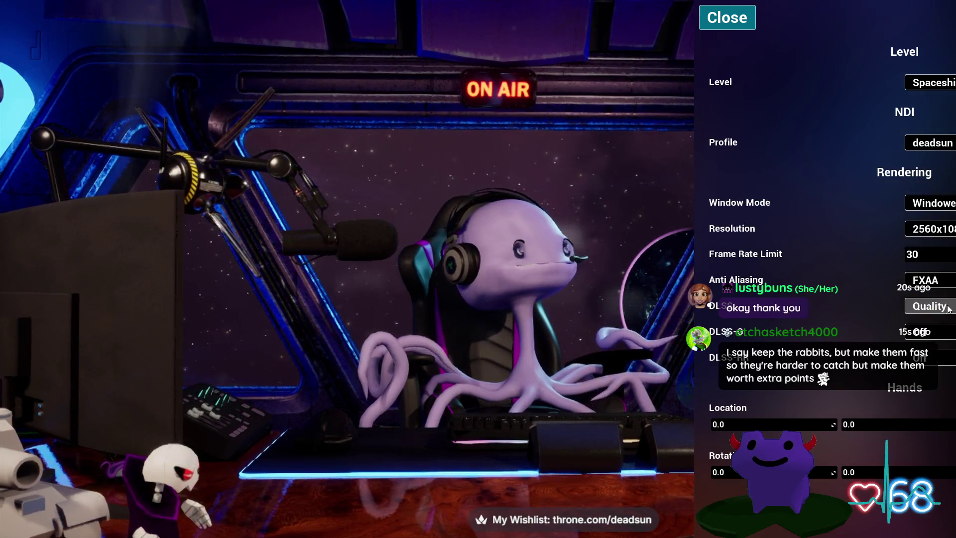
Turn DLSS off and DLSS-RR on, set 1920x1080 resolution and TAA, then close settings
{"action": "left_click", "coordinate": [949, 309]}
{"action": "left_click", "coordinate": [951, 329]}
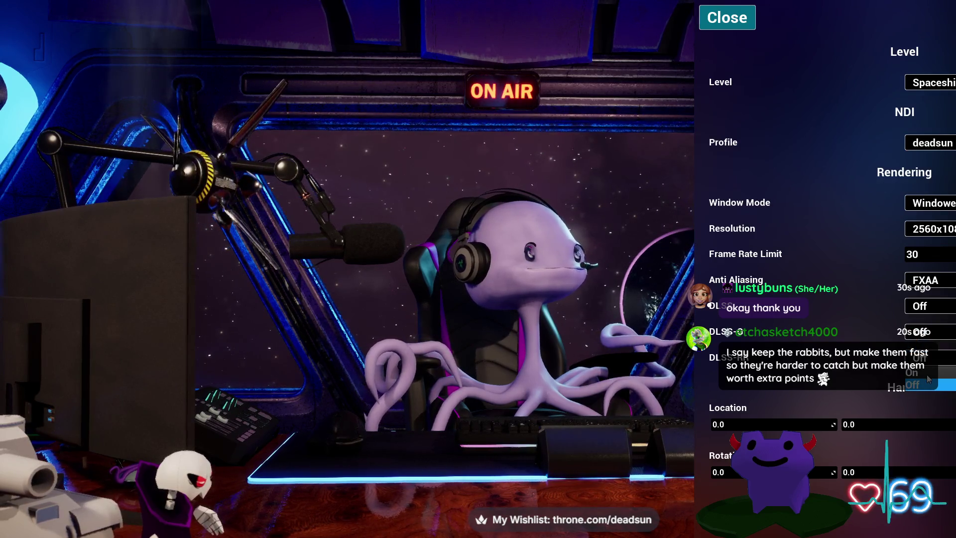
{"action": "left_click", "coordinate": [928, 375]}
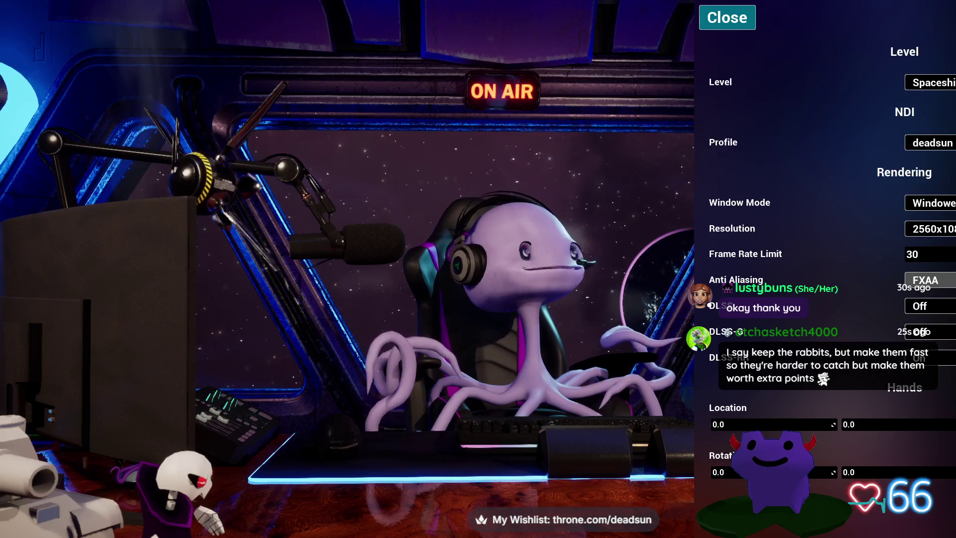
{"action": "left_click", "coordinate": [927, 280]}
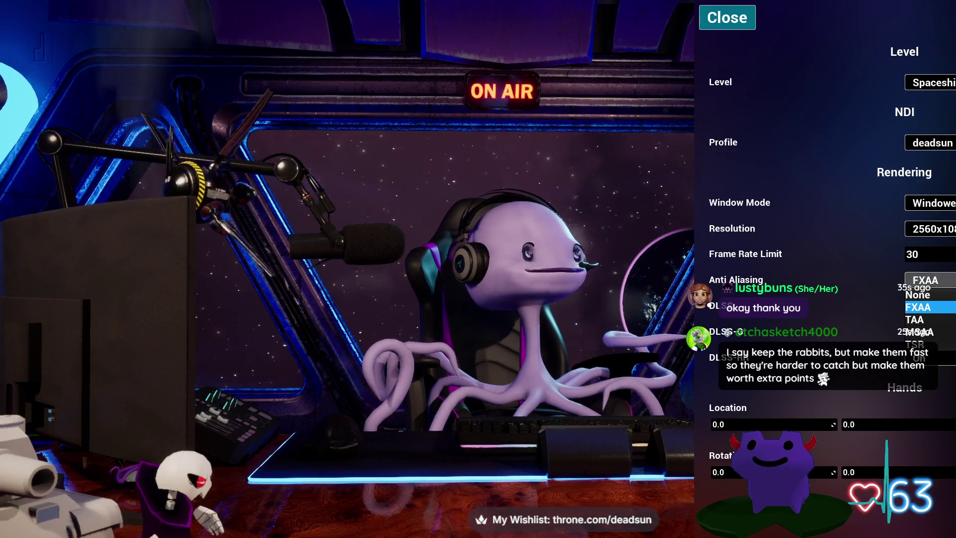
{"action": "left_click", "coordinate": [929, 229]}
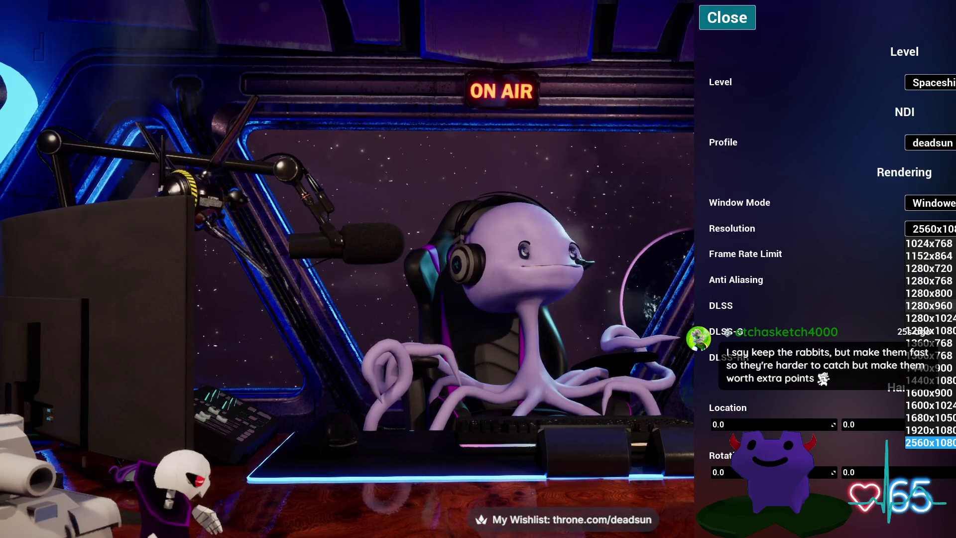
{"action": "left_click", "coordinate": [931, 431]}
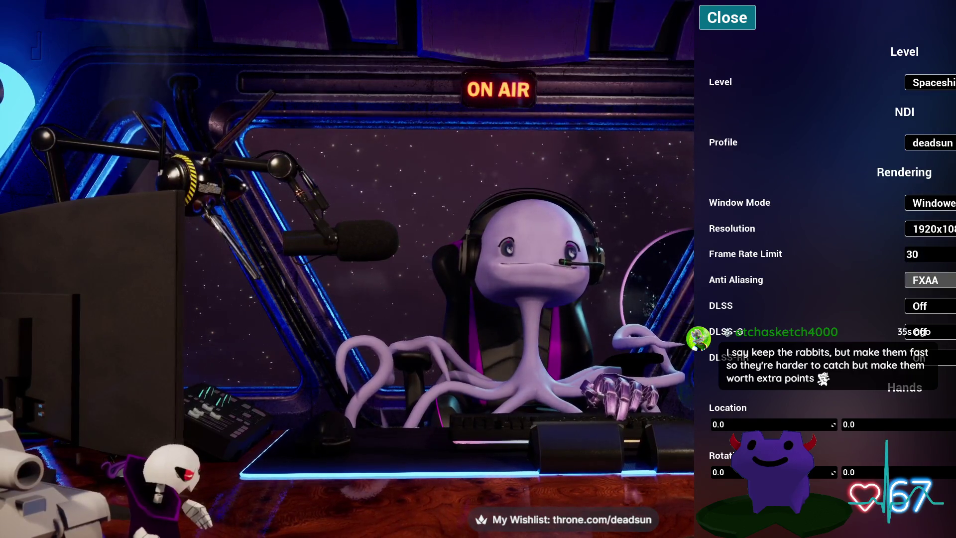
{"action": "left_click", "coordinate": [929, 280]}
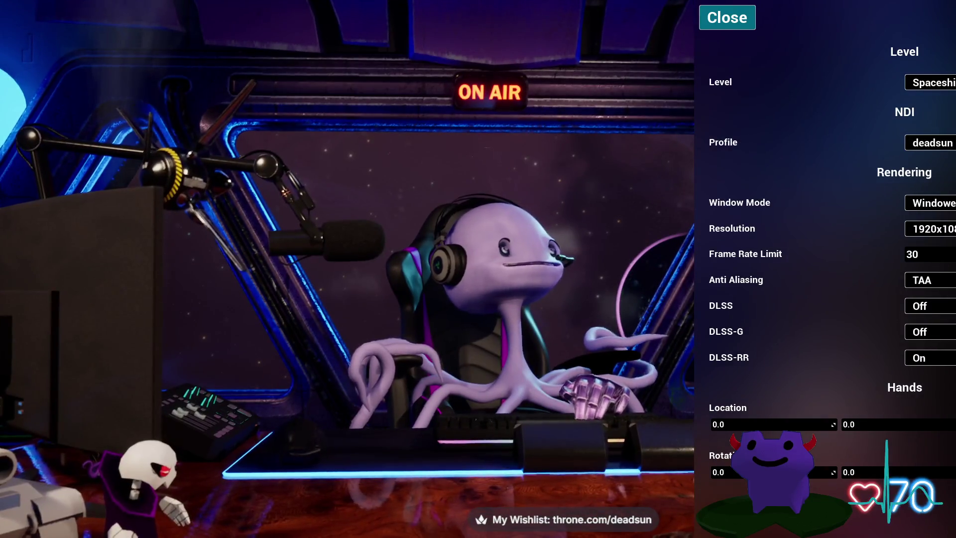
{"action": "left_click", "coordinate": [728, 17]}
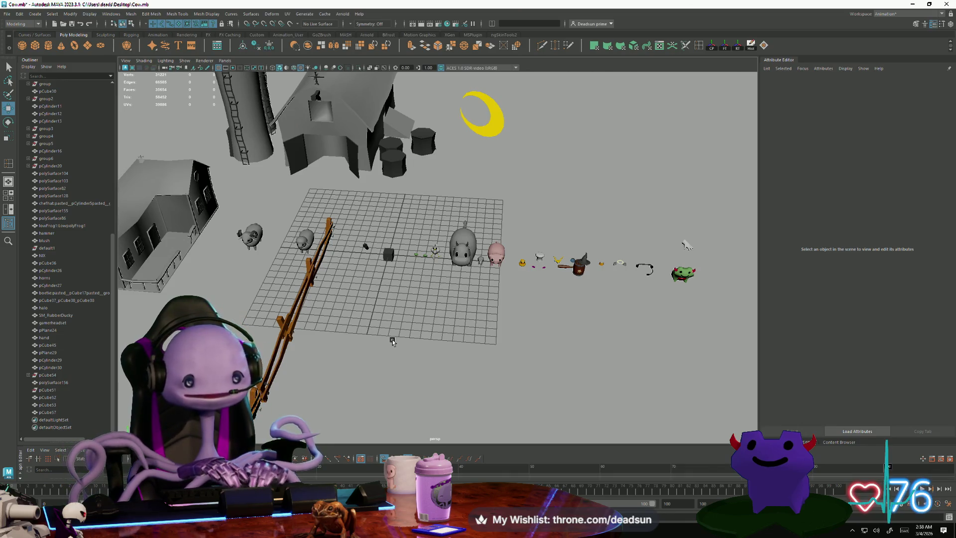
Frame the chicken and orbit to a low, level close-up of it
{"action": "left_click", "coordinate": [434, 252]}
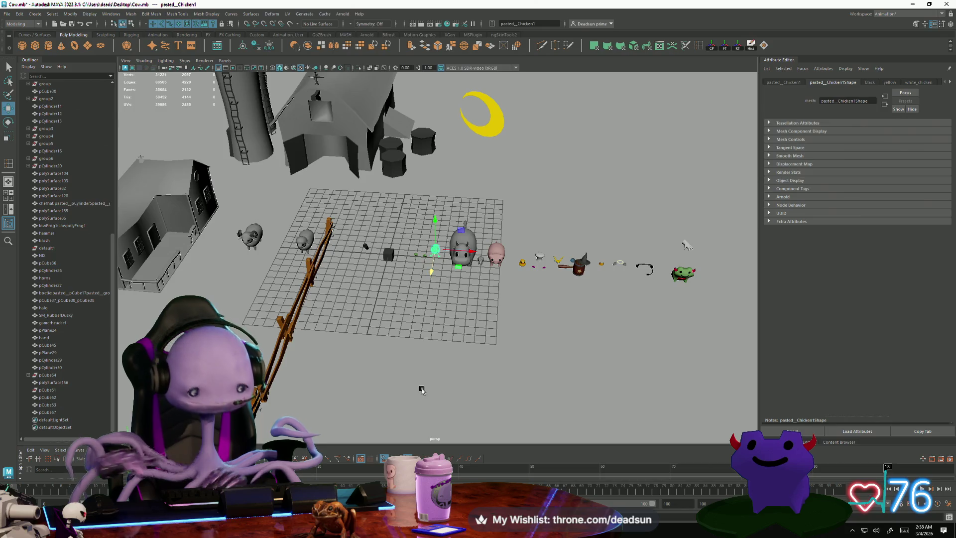
{"action": "key", "text": "f"}
{"action": "left_click_drag", "start_coordinate": [471, 391], "coordinate": [445, 372], "text": "alt"}
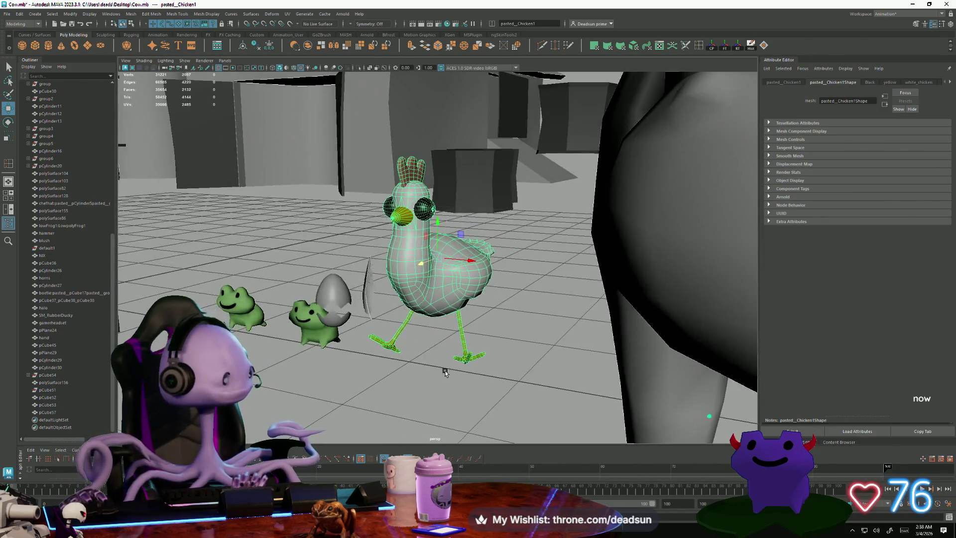
{"action": "scroll", "coordinate": [446, 373], "scroll_direction": "up", "scroll_amount": 3}
Frame the cracked egg and orbit out to a front view showing the hatching frogs
{"action": "left_click_drag", "start_coordinate": [259, 279], "coordinate": [346, 382]}
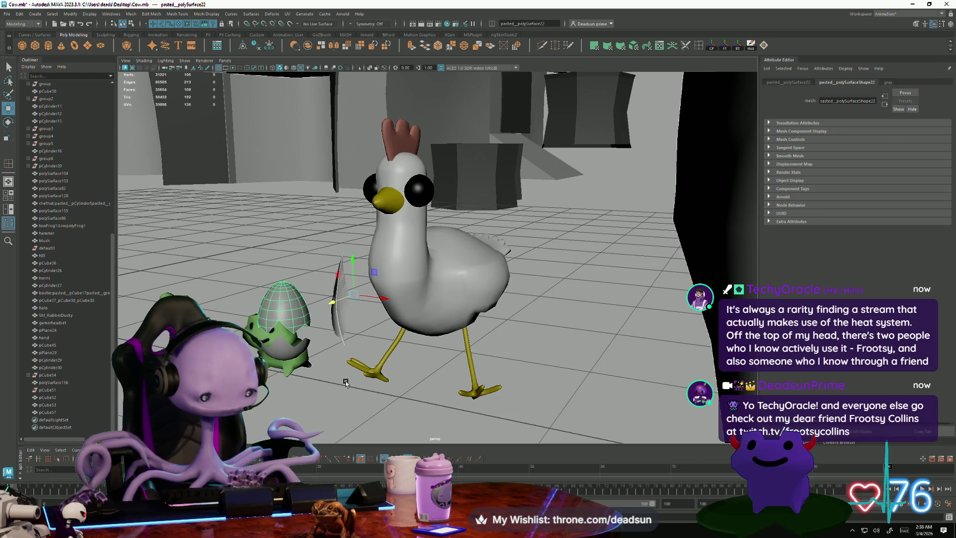
{"action": "key", "text": "f"}
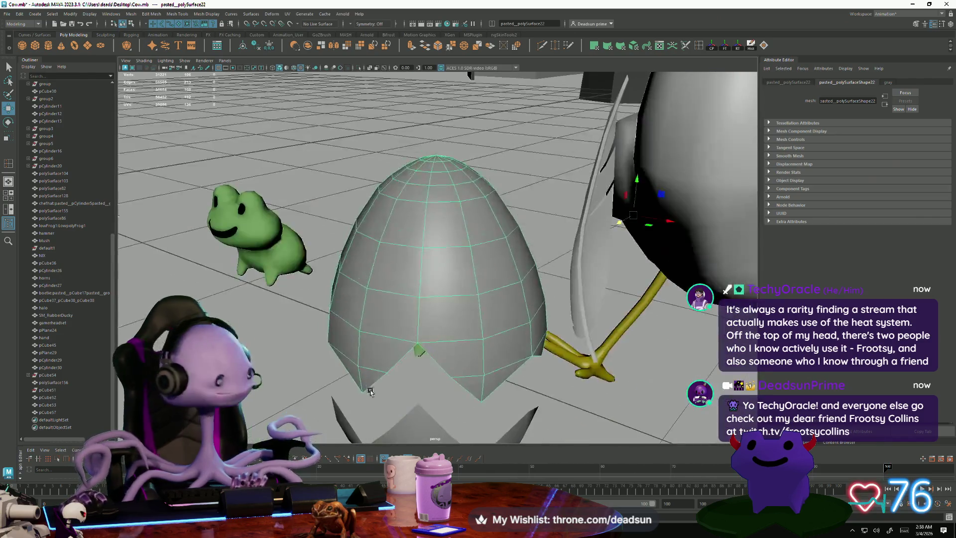
{"action": "scroll", "coordinate": [370, 392], "scroll_direction": "down", "scroll_amount": 3}
{"action": "left_click_drag", "start_coordinate": [352, 378], "coordinate": [397, 331], "text": "alt"}
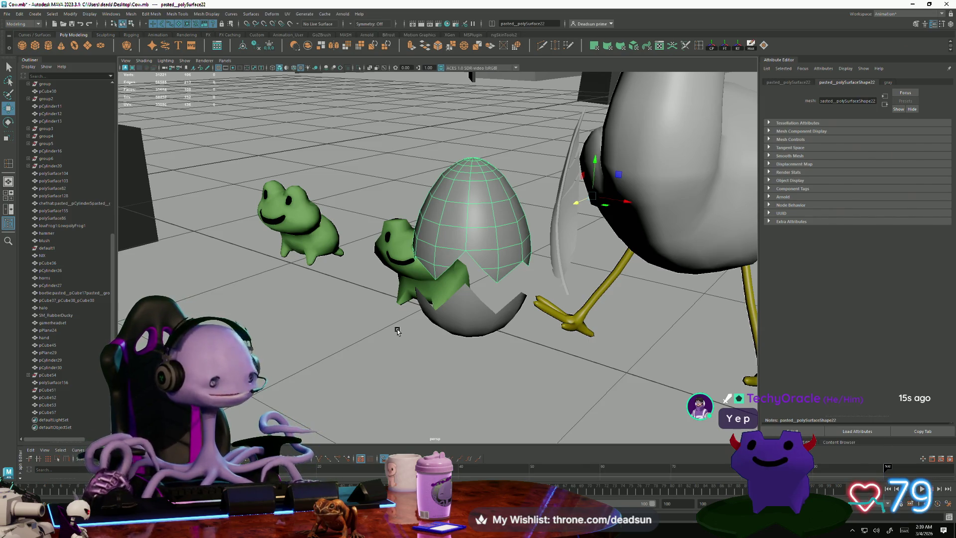
{"action": "scroll", "coordinate": [491, 300], "scroll_direction": "down", "scroll_amount": 5}
{"action": "mouse_move", "coordinate": [490, 301]}
{"action": "left_mouse_down", "text": "alt"}
{"action": "mouse_move", "coordinate": [573, 303]}
{"action": "mouse_move", "coordinate": [353, 284]}
{"action": "mouse_move", "coordinate": [323, 309]}
{"action": "left_mouse_up", "text": "alt"}
Zoom out and tilt up to a high overview of the cow, pig, sheep and duck on the grid
{"action": "scroll", "coordinate": [573, 304], "scroll_direction": "down", "scroll_amount": 5}
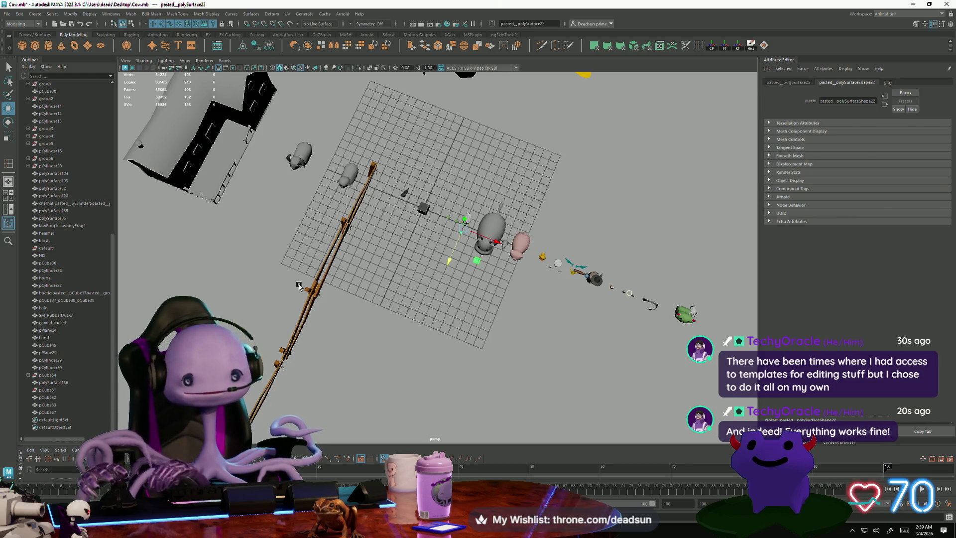
{"action": "mouse_move", "coordinate": [299, 284]}
{"action": "left_mouse_down", "text": "alt"}
{"action": "mouse_move", "coordinate": [309, 273]}
{"action": "mouse_move", "coordinate": [429, 279]}
{"action": "left_mouse_up", "text": "alt"}
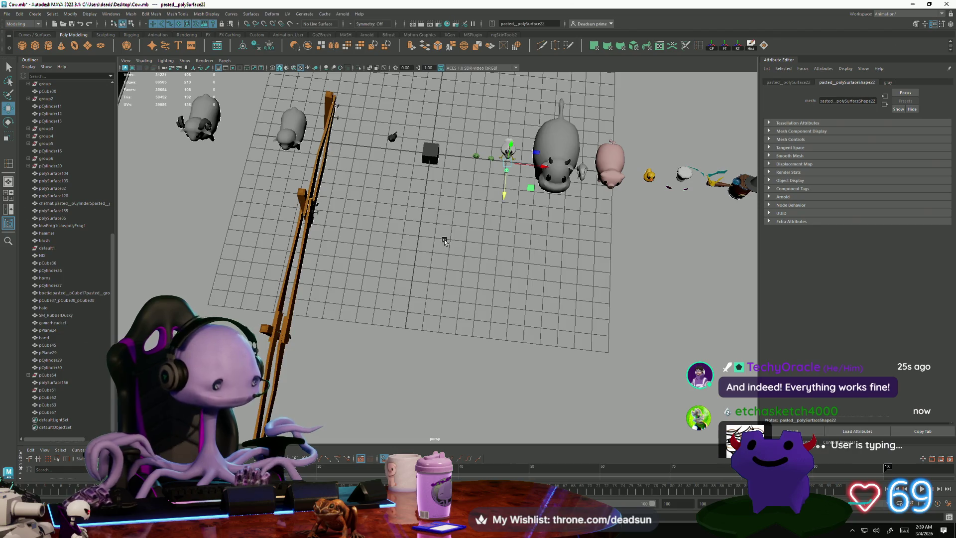
{"action": "mouse_move", "coordinate": [372, 227]}
{"action": "left_mouse_down", "text": "alt"}
{"action": "mouse_move", "coordinate": [435, 339]}
{"action": "mouse_move", "coordinate": [488, 372]}
{"action": "left_mouse_up", "text": "alt"}
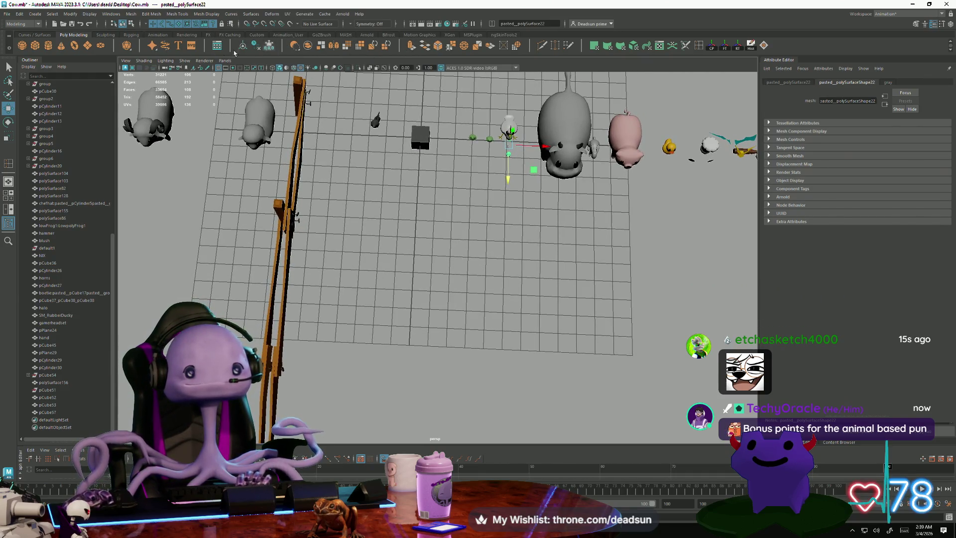
Create the subdivided plane pPlane30, move it toward the viewer, zoom in and enter face mode
{"action": "left_click", "coordinate": [88, 46]}
{"action": "scroll", "coordinate": [413, 164], "scroll_direction": "up", "scroll_amount": 2}
{"action": "left_click_drag", "start_coordinate": [413, 182], "coordinate": [433, 311]}
{"action": "scroll", "coordinate": [443, 309], "scroll_direction": "up", "scroll_amount": 5}
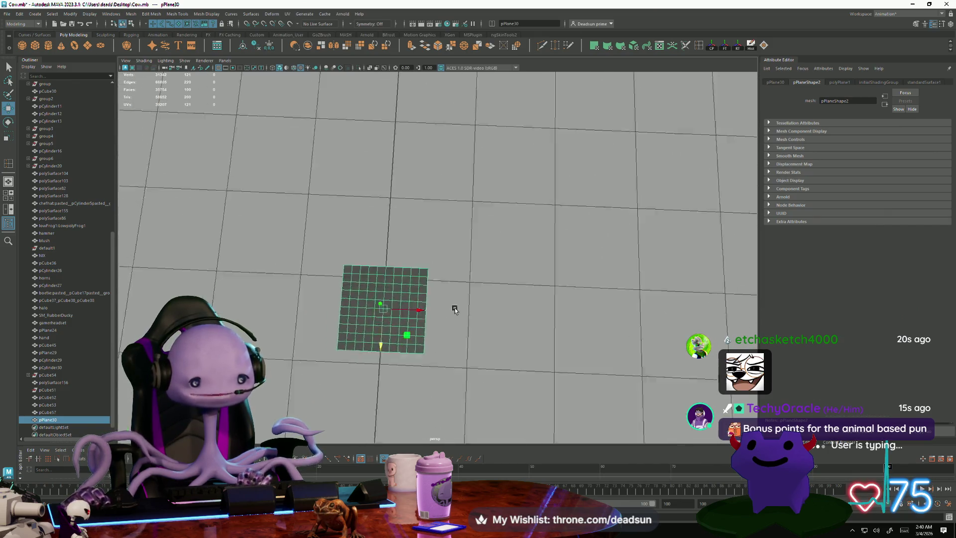
{"action": "scroll", "coordinate": [454, 310], "scroll_direction": "up", "scroll_amount": 3}
{"action": "middle_click_drag", "start_coordinate": [498, 355], "coordinate": [473, 337], "text": "alt"}
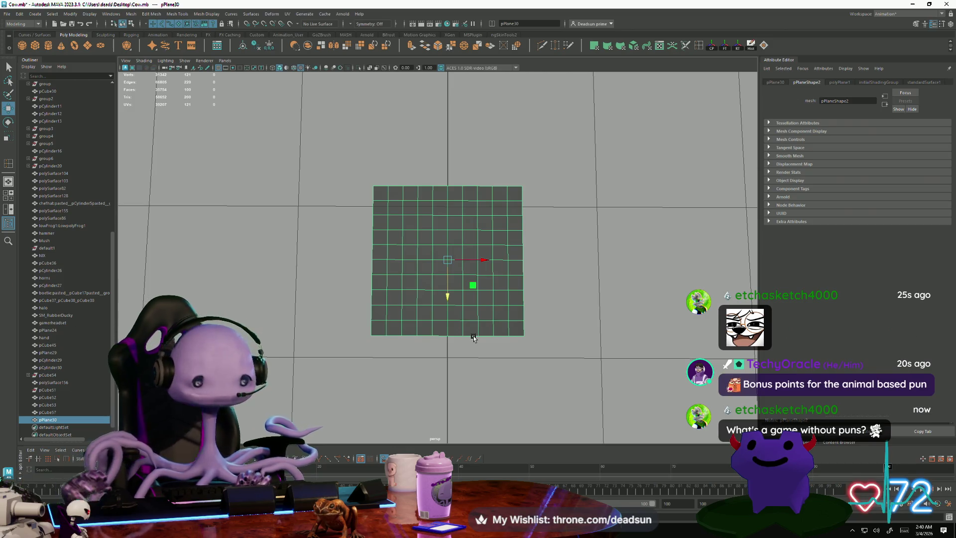
{"action": "right_click_drag", "start_coordinate": [386, 246], "coordinate": [385, 279]}
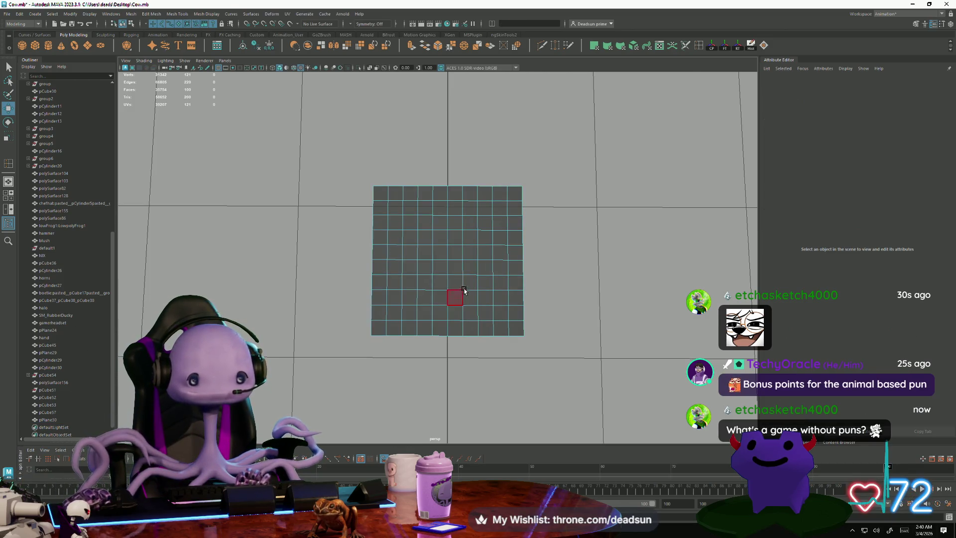
Delete the lower-left and lower-right face blocks of pPlane30
{"action": "mouse_move", "coordinate": [465, 288]}
{"action": "left_mouse_down"}
{"action": "mouse_move", "coordinate": [472, 322]}
{"action": "mouse_move", "coordinate": [609, 418]}
{"action": "left_mouse_up"}
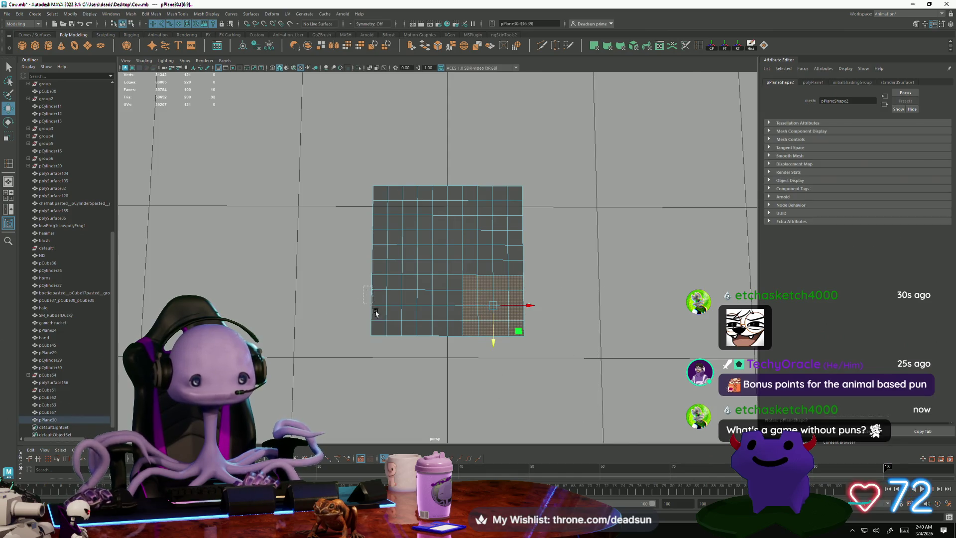
{"action": "mouse_move", "coordinate": [376, 313]}
{"action": "left_mouse_down", "text": "shift"}
{"action": "mouse_move", "coordinate": [420, 367]}
{"action": "mouse_move", "coordinate": [418, 357]}
{"action": "left_mouse_up", "text": "shift"}
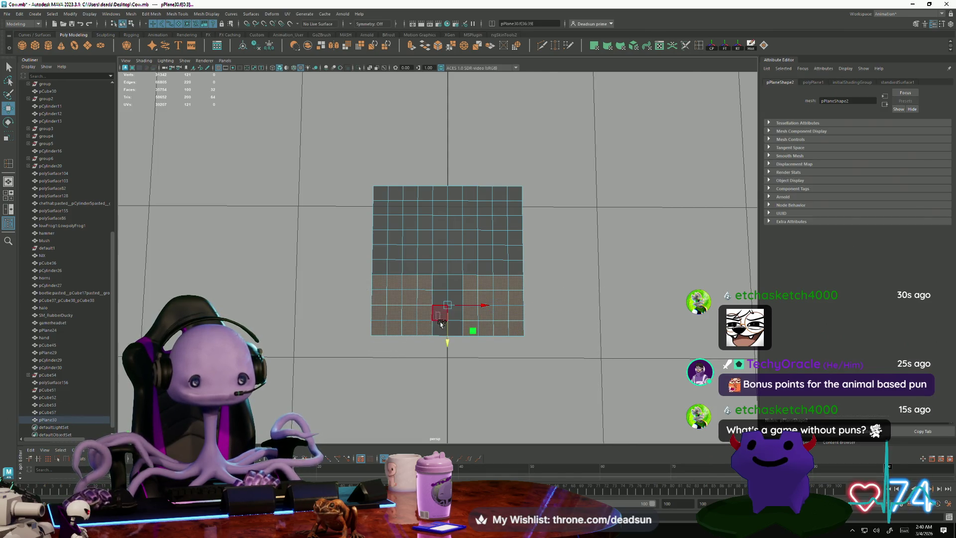
{"action": "left_click_drag", "start_coordinate": [441, 324], "coordinate": [442, 326], "text": "shift"}
{"action": "key", "text": "Delete"}
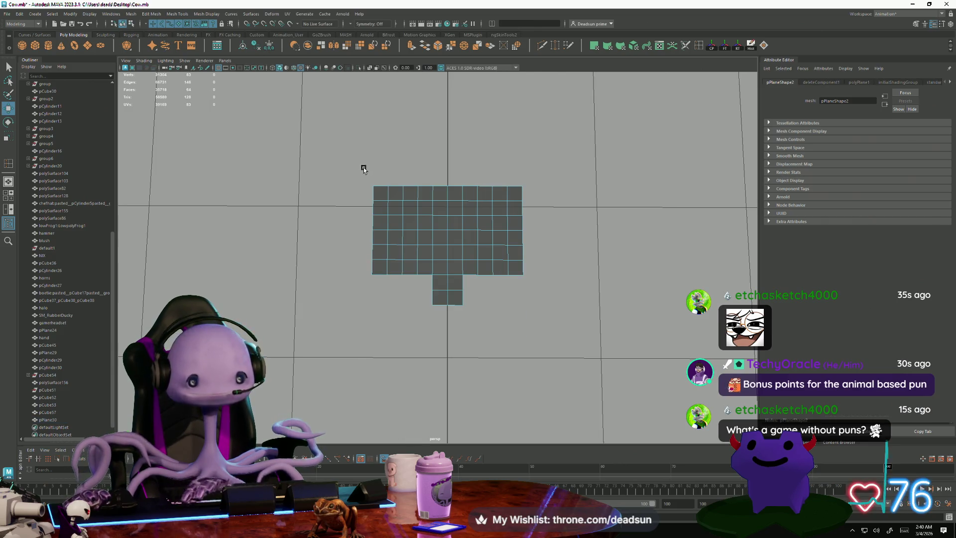
Delete the upper-left and upper-right face blocks, leaving a four-armed cross
{"action": "left_click_drag", "start_coordinate": [351, 165], "coordinate": [434, 236]}
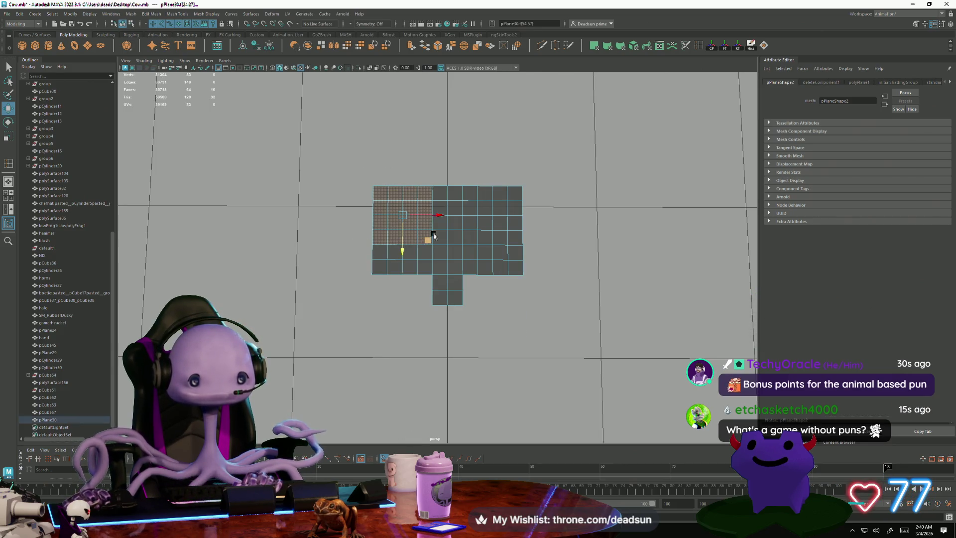
{"action": "left_click_drag", "start_coordinate": [503, 228], "coordinate": [525, 237], "text": "shift"}
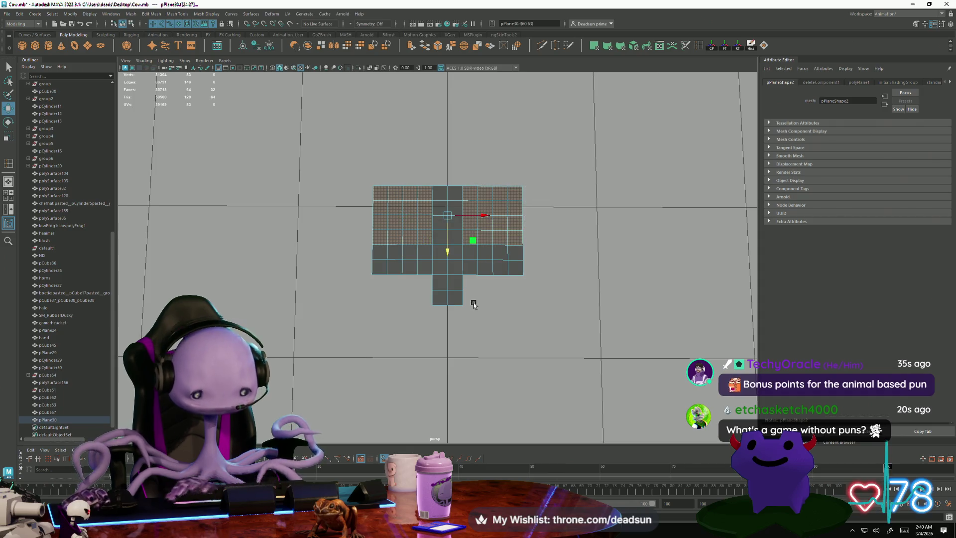
{"action": "key", "text": "Delete"}
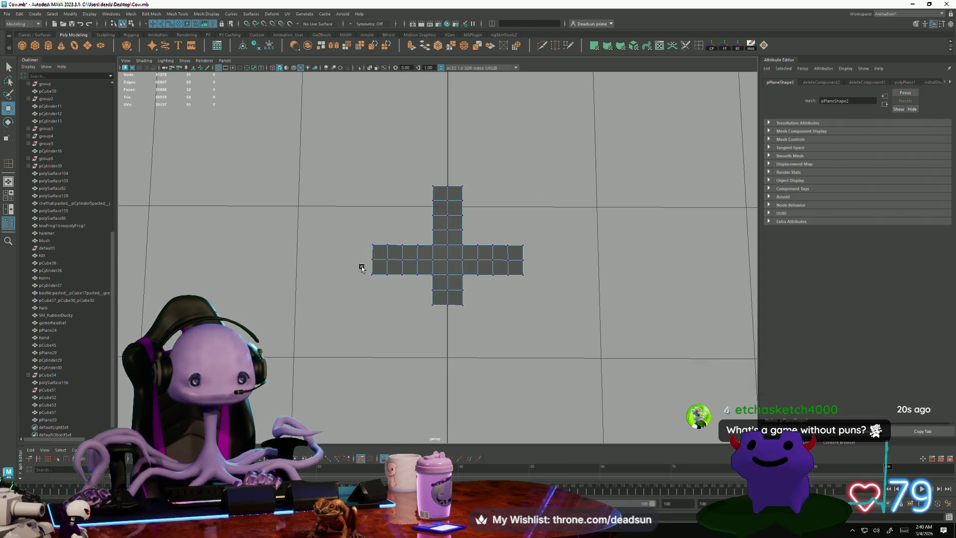
{"action": "left_click_drag", "start_coordinate": [354, 228], "coordinate": [427, 308]}
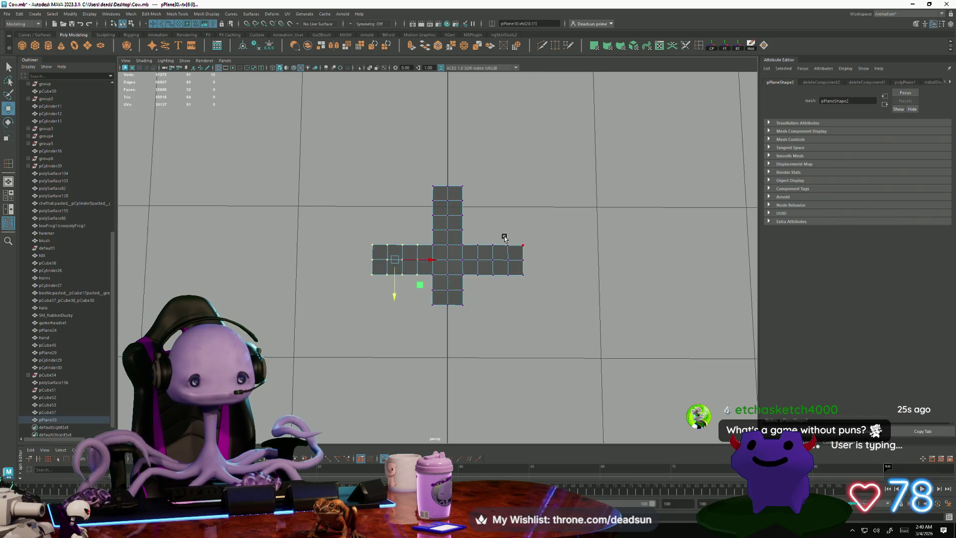
Scale the horizontal arm's vertices outward along X to widen the wings
{"action": "left_click_drag", "start_coordinate": [474, 235], "coordinate": [550, 299]}
{"action": "key", "text": "r"}
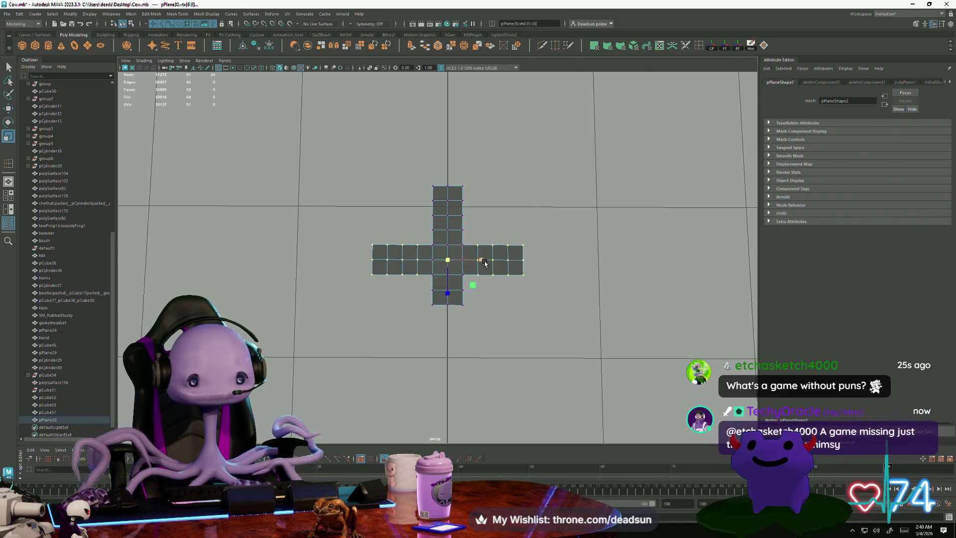
{"action": "left_click_drag", "start_coordinate": [483, 259], "coordinate": [492, 260]}
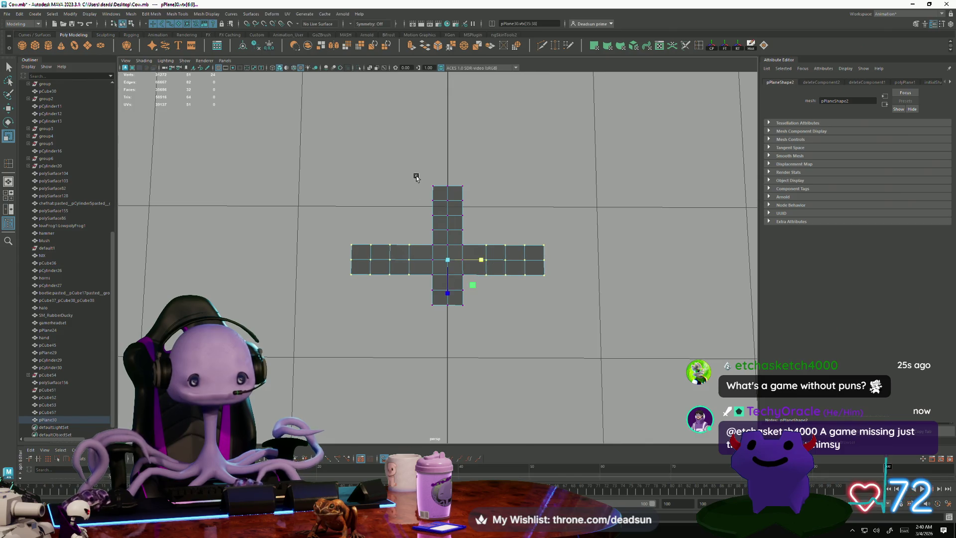
Scale the top arm's upper rows inward to taper it into a narrow neck
{"action": "mouse_move", "coordinate": [417, 176]}
{"action": "left_mouse_down"}
{"action": "mouse_move", "coordinate": [459, 196]}
{"action": "mouse_move", "coordinate": [472, 231]}
{"action": "mouse_move", "coordinate": [478, 209]}
{"action": "left_mouse_up"}
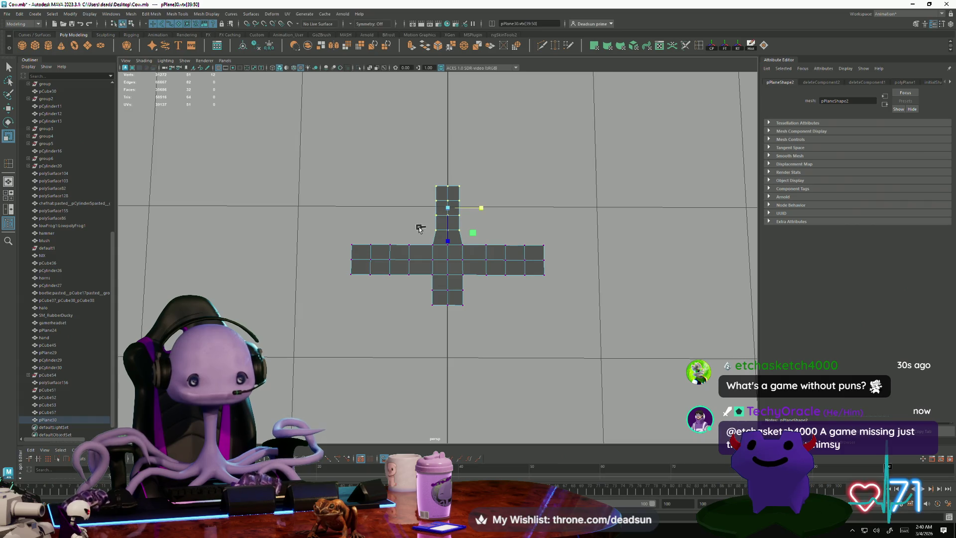
{"action": "left_click_drag", "start_coordinate": [420, 226], "coordinate": [481, 272], "text": "ctrl"}
{"action": "mouse_move", "coordinate": [483, 203]}
{"action": "left_mouse_down"}
{"action": "mouse_move", "coordinate": [471, 202]}
{"action": "mouse_move", "coordinate": [498, 247]}
{"action": "left_mouse_up"}
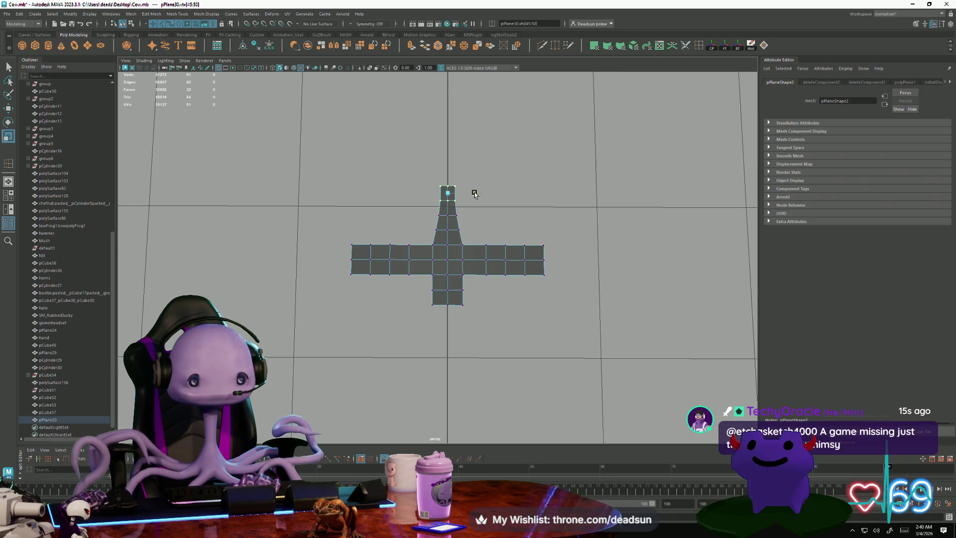
{"action": "key", "text": "r"}
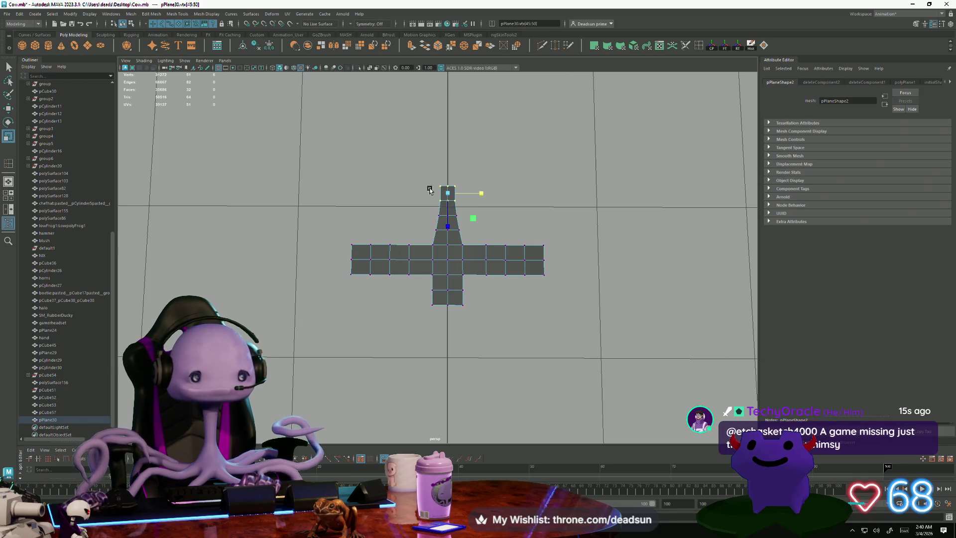
{"action": "left_click_drag", "start_coordinate": [428, 198], "coordinate": [480, 220]}
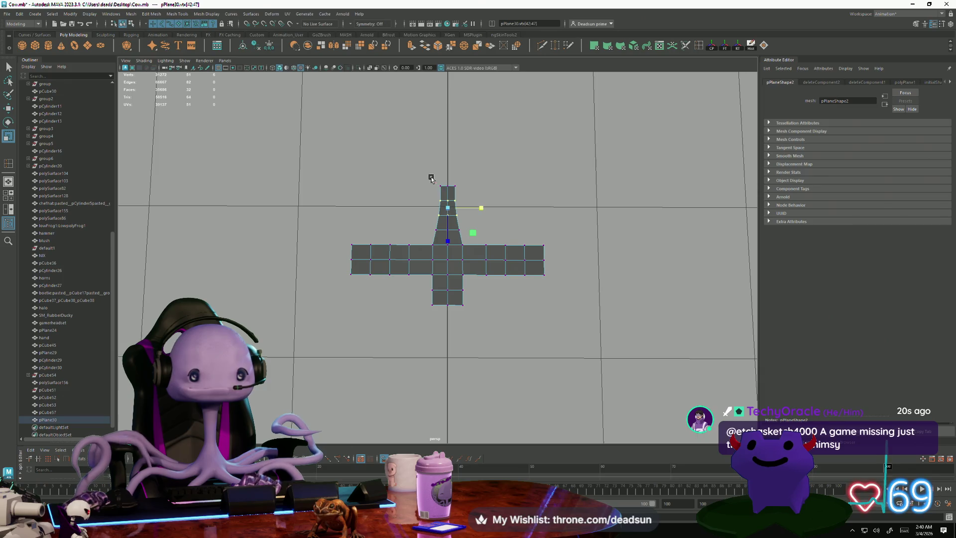
{"action": "left_click_drag", "start_coordinate": [432, 178], "coordinate": [468, 193]}
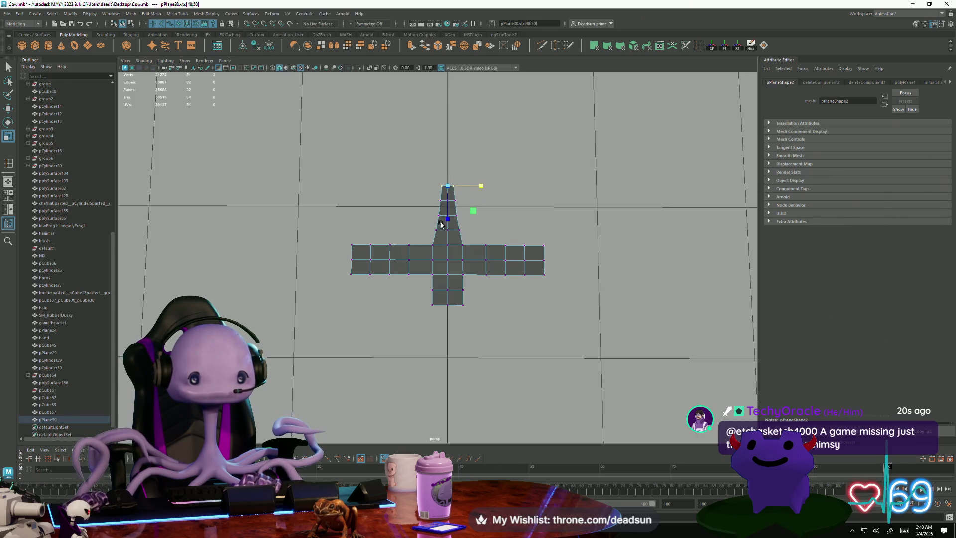
Move the bottom rows of the wings and tail slightly down
{"action": "mouse_move", "coordinate": [365, 268]}
{"action": "left_mouse_down"}
{"action": "mouse_move", "coordinate": [524, 302]}
{"action": "mouse_move", "coordinate": [518, 323]}
{"action": "left_mouse_up"}
{"action": "key", "text": "w"}
{"action": "left_click_drag", "start_coordinate": [451, 328], "coordinate": [452, 334]}
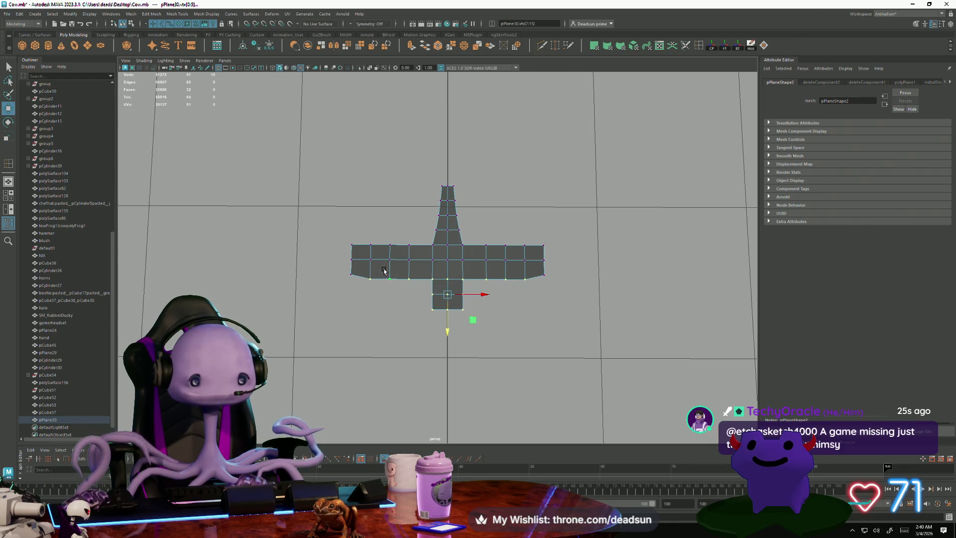
Move the bottom vertices and tail down, leaving the outer wing corners in place
{"action": "left_click_drag", "start_coordinate": [379, 293], "coordinate": [378, 294], "text": "ctrl"}
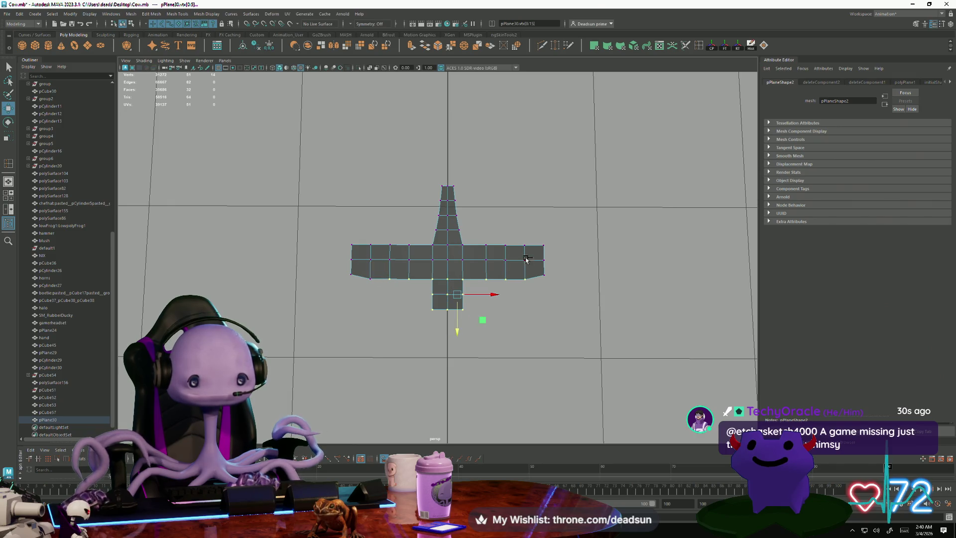
{"action": "left_click_drag", "start_coordinate": [515, 267], "coordinate": [539, 302], "text": "ctrl"}
{"action": "left_click_drag", "start_coordinate": [447, 338], "coordinate": [447, 342]}
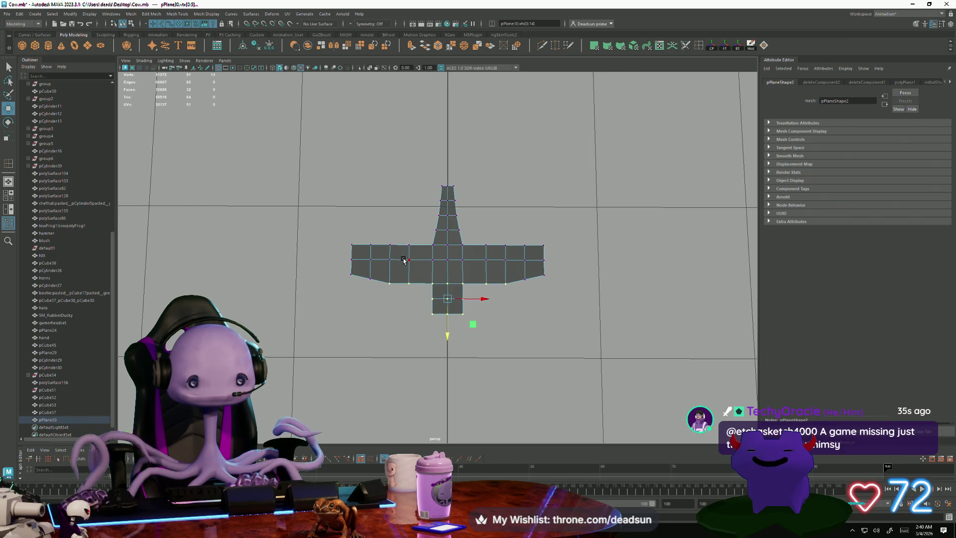
{"action": "left_click", "coordinate": [409, 283]}
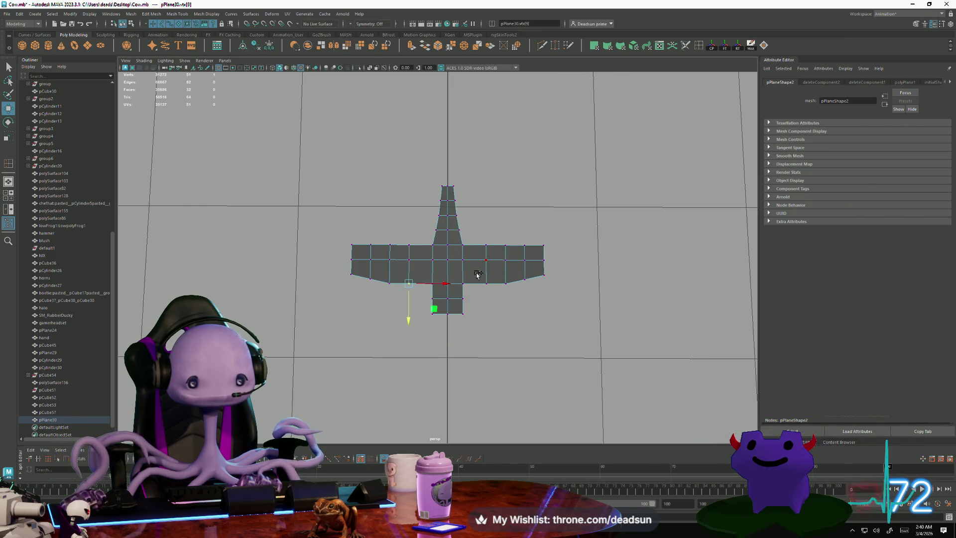
{"action": "left_click", "coordinate": [487, 283], "text": "shift"}
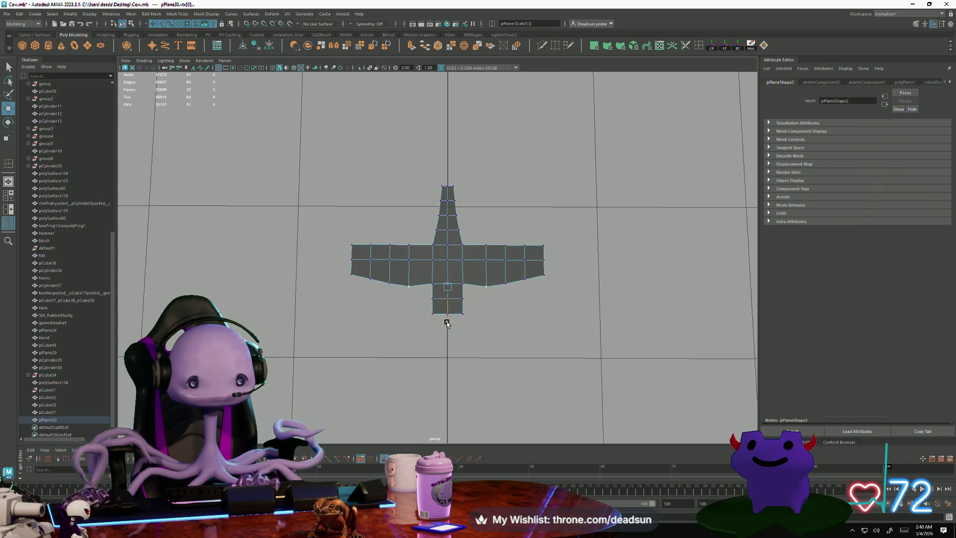
Scale the tail vertices inward so the tail tapers to a pointed tip
{"action": "left_click_drag", "start_coordinate": [421, 297], "coordinate": [480, 330]}
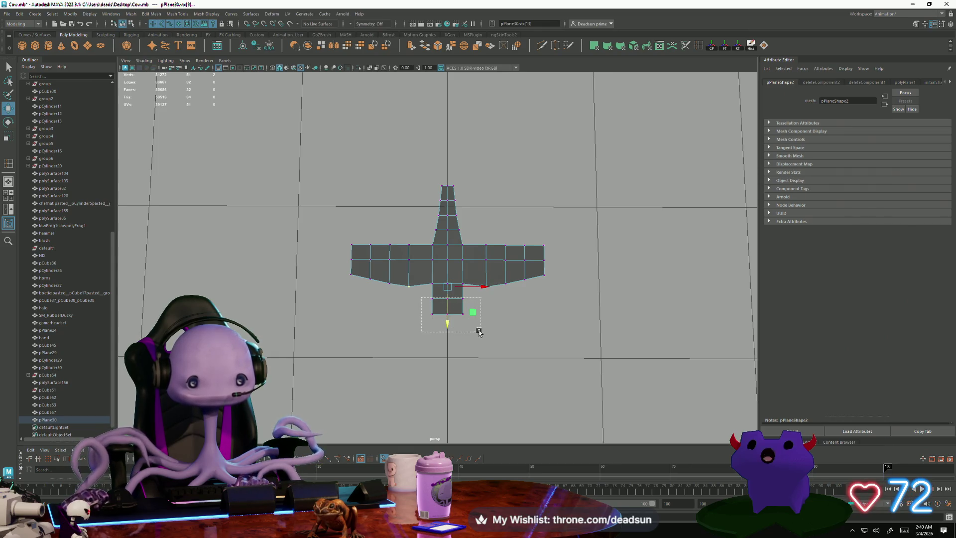
{"action": "key", "text": "r"}
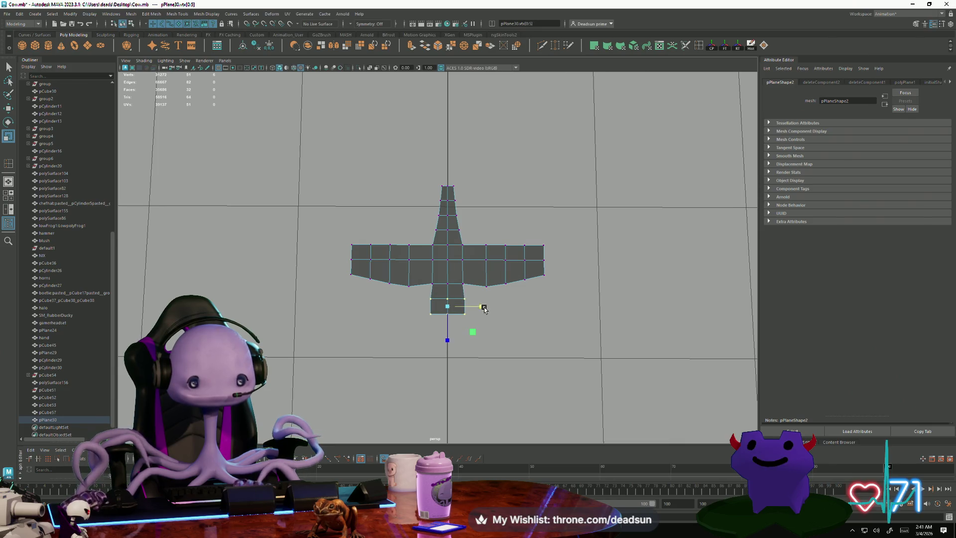
{"action": "left_click_drag", "start_coordinate": [417, 306], "coordinate": [484, 335]}
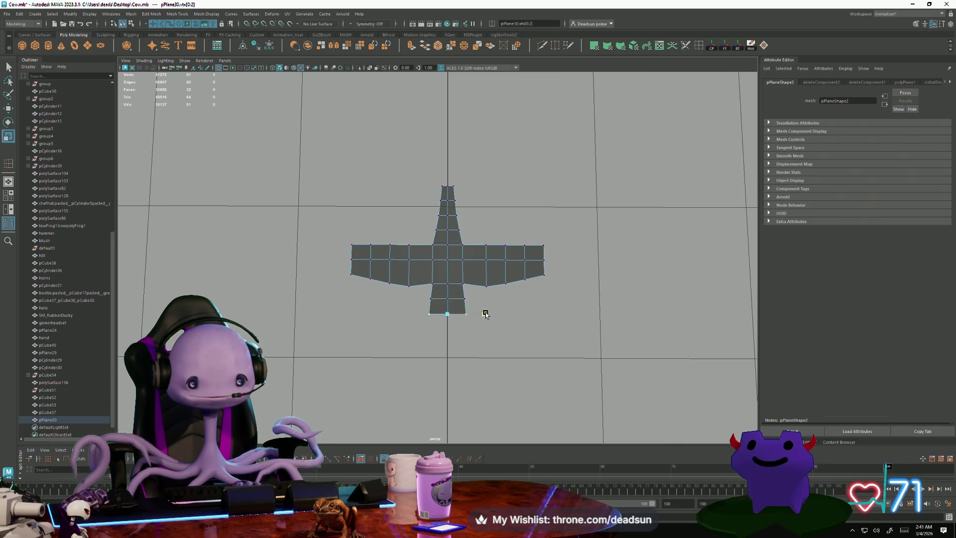
{"action": "left_click", "coordinate": [392, 360]}
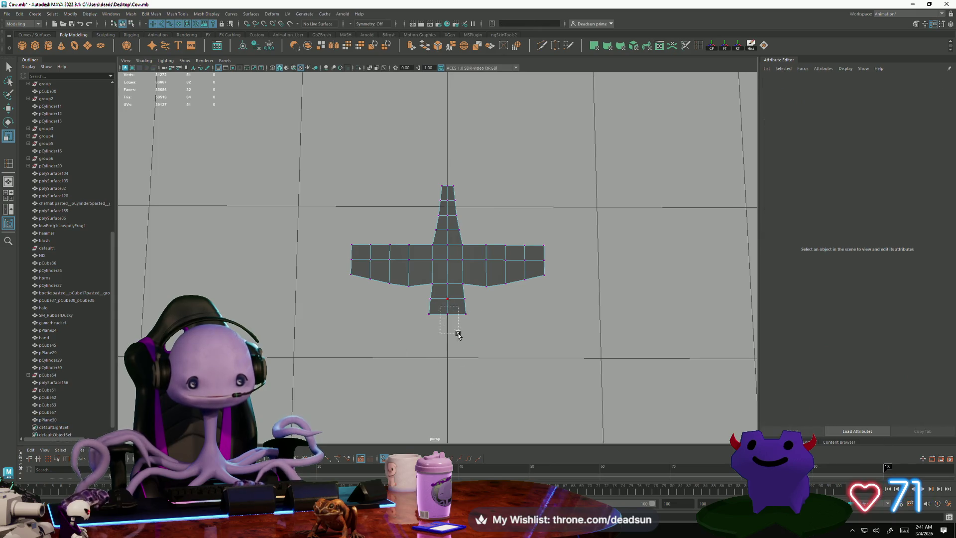
{"action": "left_click_drag", "start_coordinate": [458, 335], "coordinate": [449, 331]}
{"action": "key", "text": "w"}
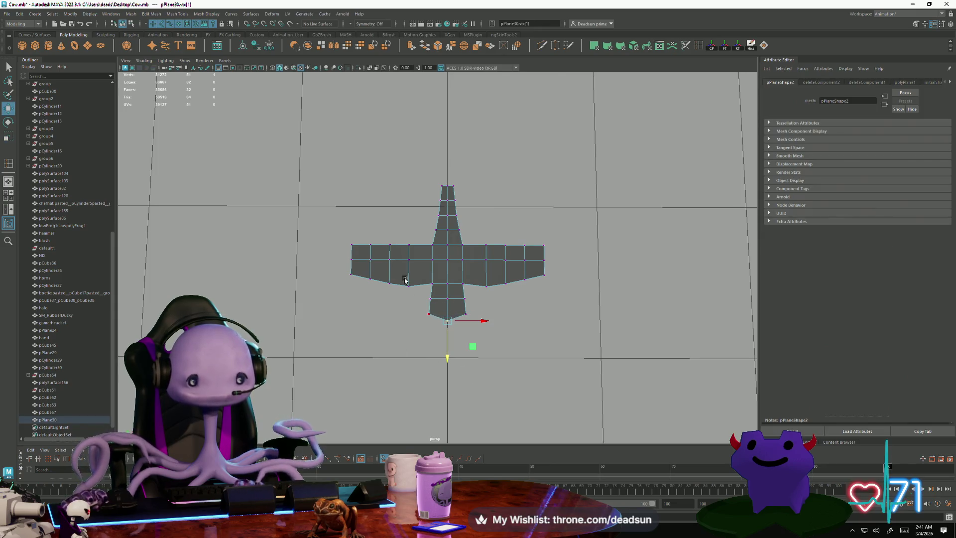
Scale the left and right wing-tip vertices slightly outward along X
{"action": "left_click_drag", "start_coordinate": [343, 241], "coordinate": [369, 270]}
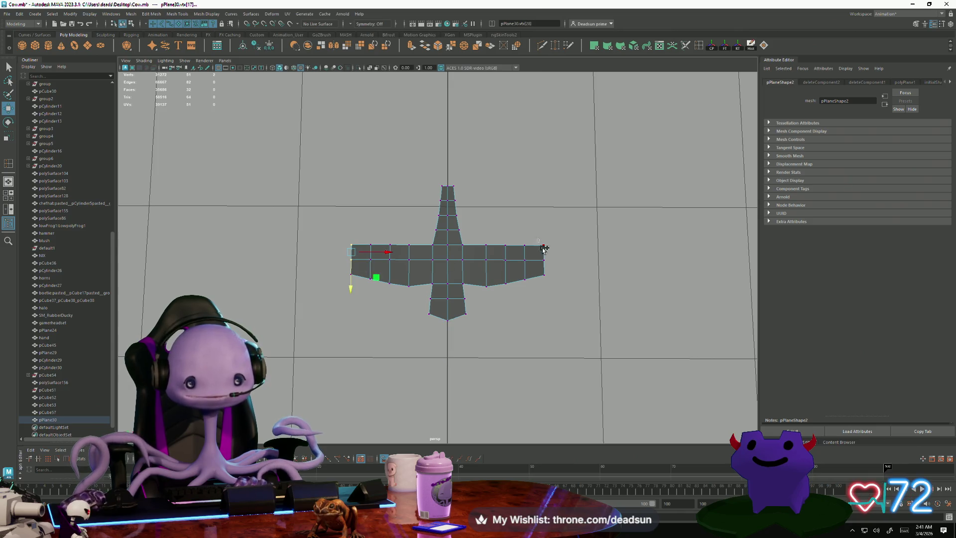
{"action": "left_click_drag", "start_coordinate": [543, 248], "coordinate": [550, 264], "text": "shift"}
{"action": "key", "text": "r"}
{"action": "left_click_drag", "start_coordinate": [477, 254], "coordinate": [481, 255]}
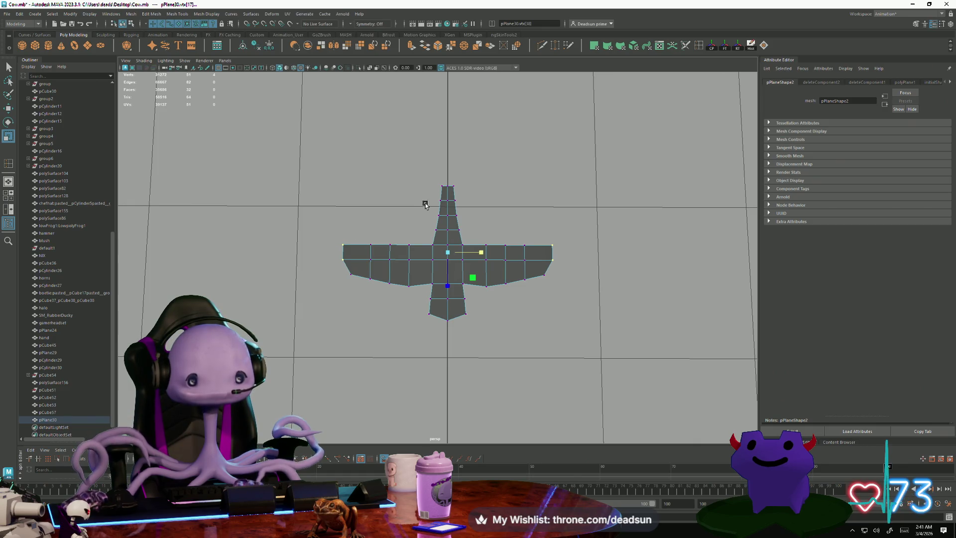
Orbit the plane flat and scale the neck vertices narrower toward the centre line
{"action": "mouse_move", "coordinate": [432, 148]}
{"action": "left_mouse_down", "text": "alt"}
{"action": "mouse_move", "coordinate": [534, 124]}
{"action": "mouse_move", "coordinate": [531, 143]}
{"action": "left_mouse_up", "text": "alt"}
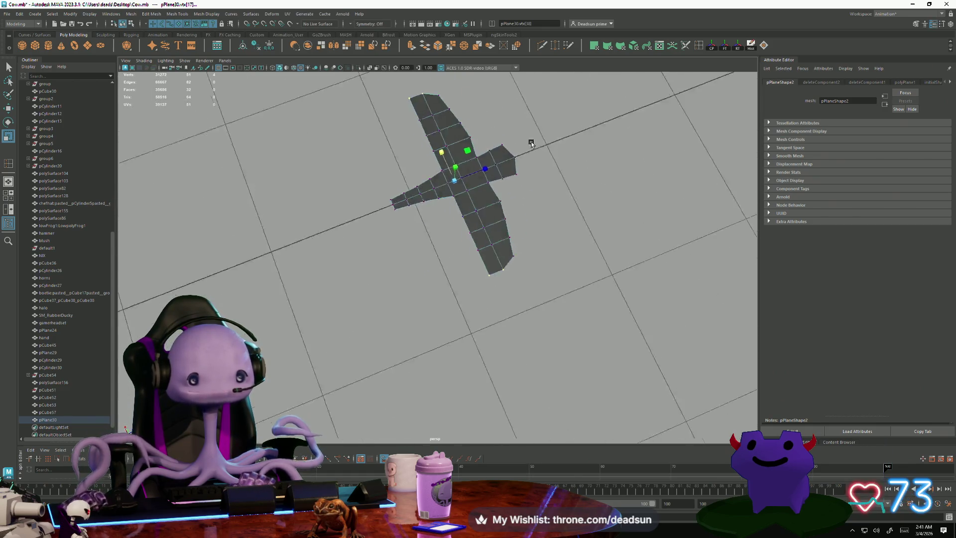
{"action": "mouse_move", "coordinate": [532, 143]}
{"action": "right_mouse_down", "text": "alt"}
{"action": "mouse_move", "coordinate": [587, 230]}
{"action": "mouse_move", "coordinate": [538, 289]}
{"action": "right_mouse_up", "text": "alt"}
{"action": "left_click_drag", "start_coordinate": [538, 289], "coordinate": [352, 253], "text": "alt"}
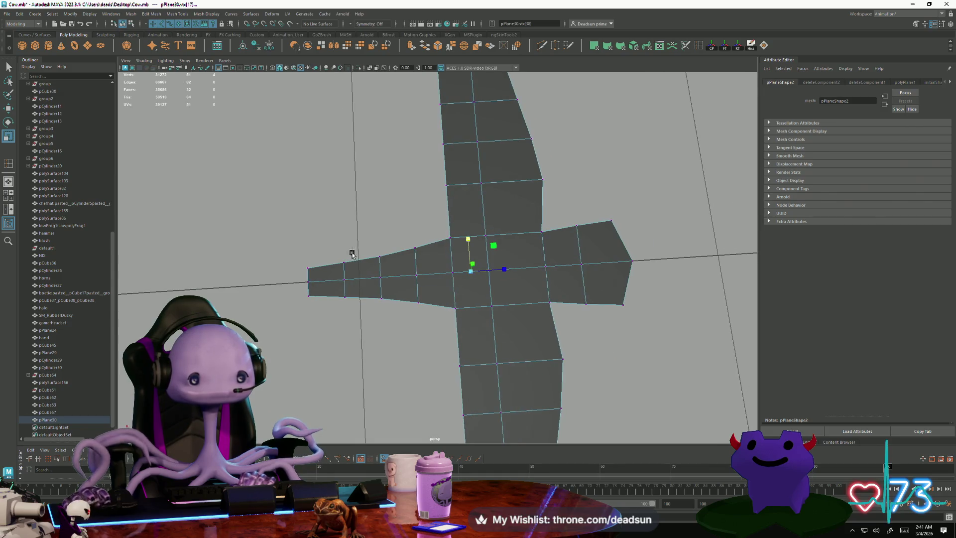
{"action": "mouse_move", "coordinate": [295, 220]}
{"action": "left_mouse_down"}
{"action": "mouse_move", "coordinate": [447, 365]}
{"action": "mouse_move", "coordinate": [431, 360]}
{"action": "left_mouse_up"}
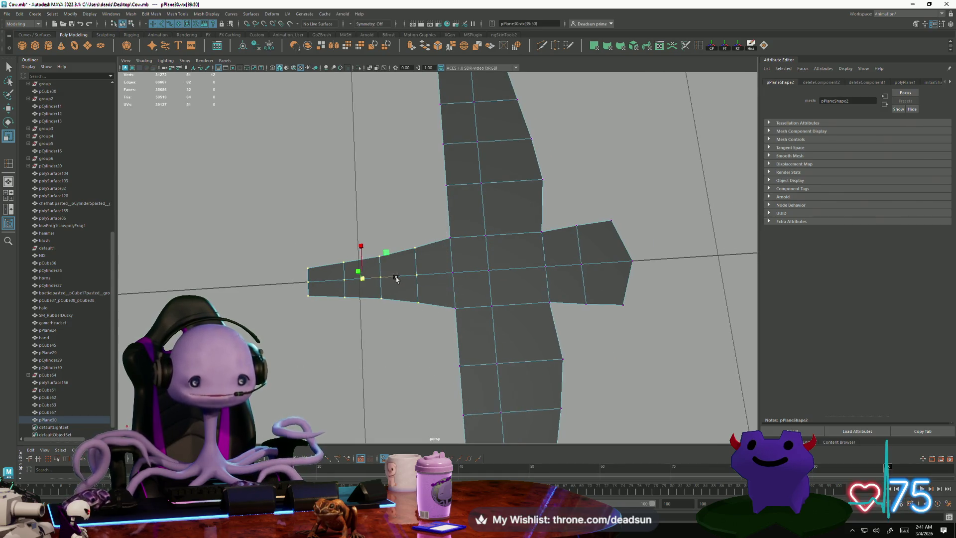
{"action": "left_click_drag", "start_coordinate": [363, 246], "coordinate": [407, 277]}
{"action": "key", "text": "w"}
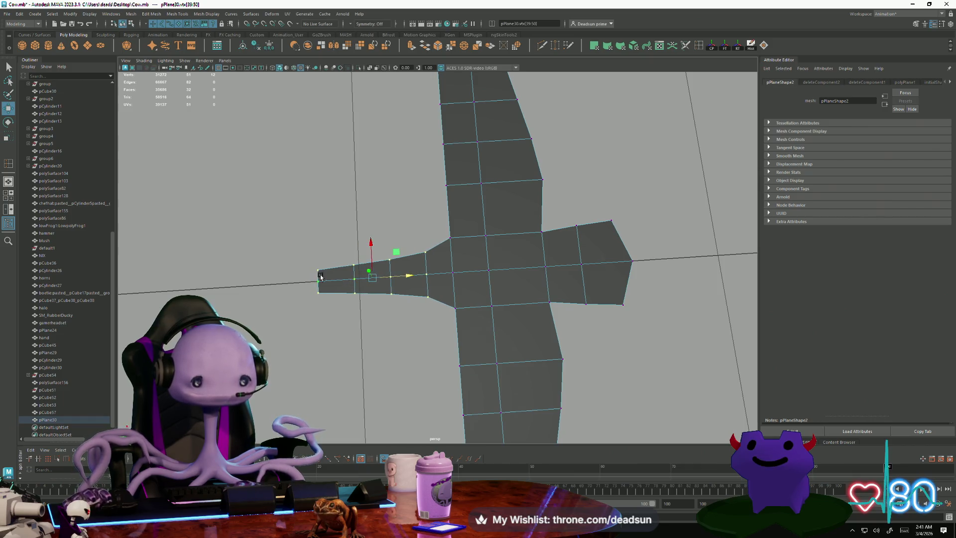
Select the two neck-tip edges in edge mode and extrude them
{"action": "right_click_drag", "start_coordinate": [320, 276], "coordinate": [317, 273]}
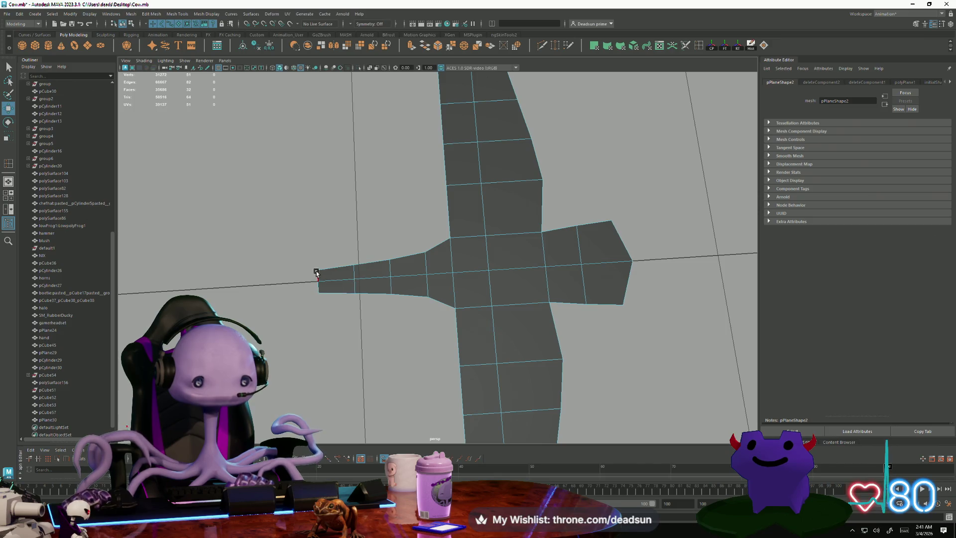
{"action": "left_click_drag", "start_coordinate": [317, 273], "coordinate": [321, 295]}
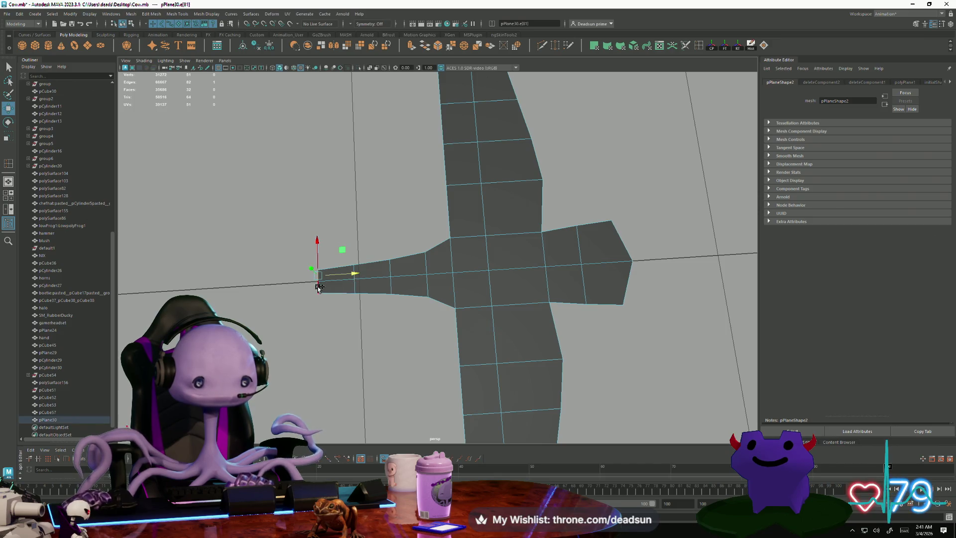
{"action": "left_click", "coordinate": [409, 48]}
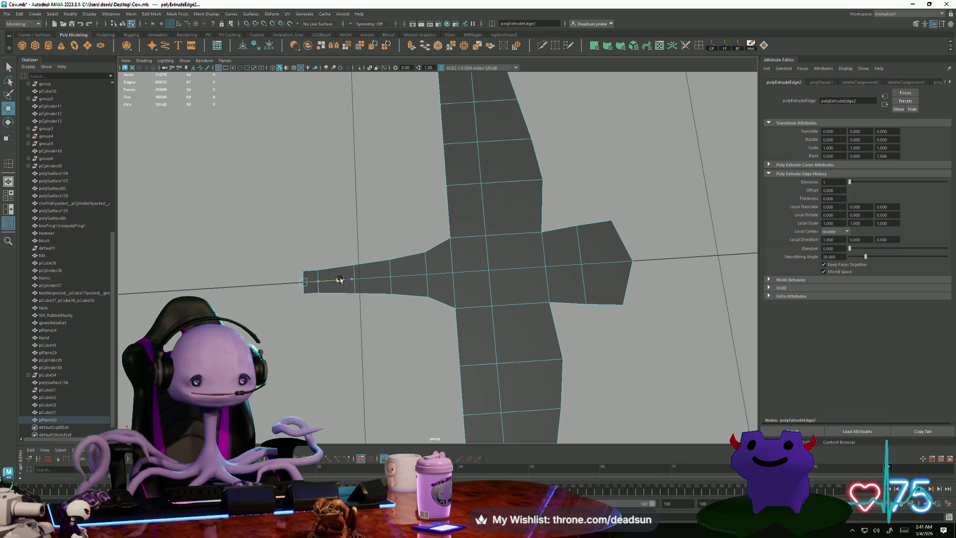
Extrude the neck's end edge three more times, moving each left and scaling it to a thin point
{"action": "key", "text": "r"}
{"action": "left_click_drag", "start_coordinate": [303, 243], "coordinate": [303, 236]}
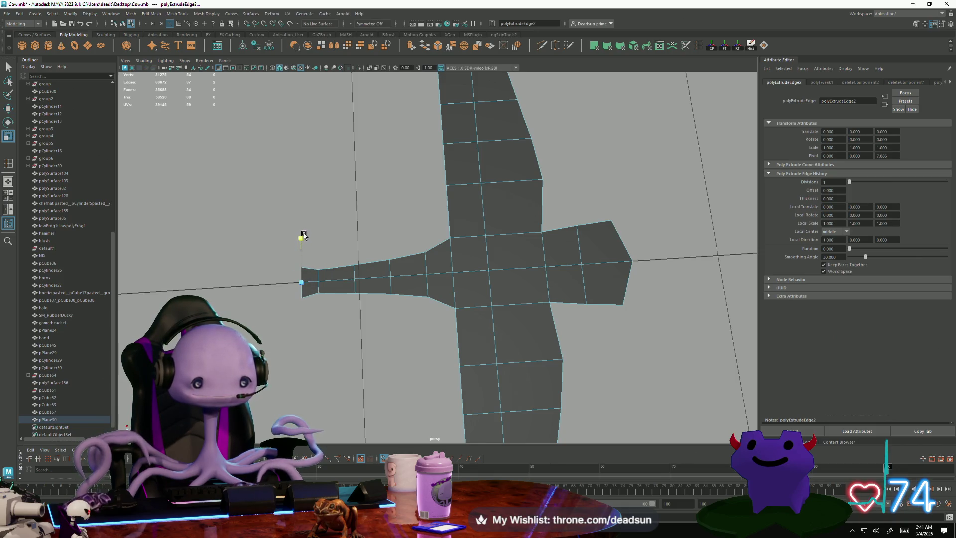
{"action": "key", "text": "ctrl+e"}
{"action": "key", "text": "w"}
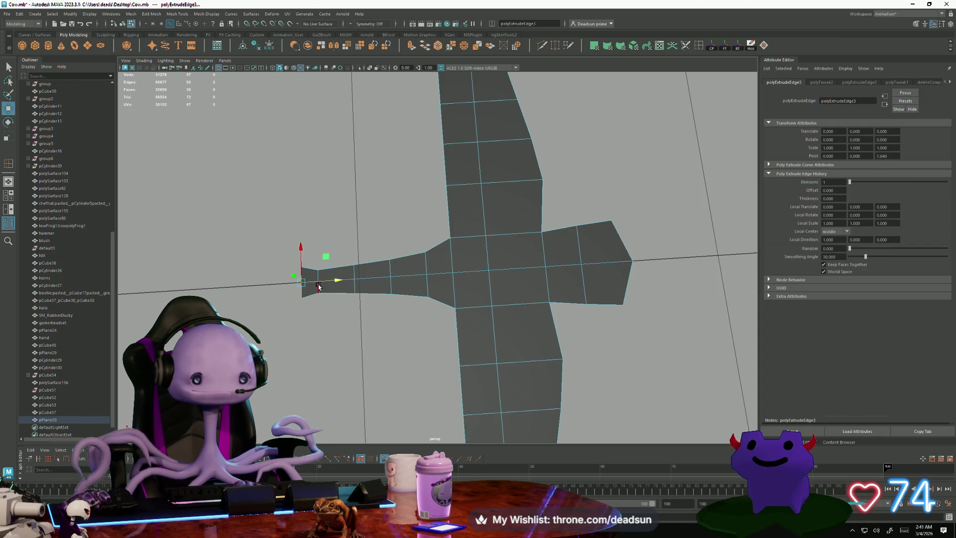
{"action": "left_click_drag", "start_coordinate": [336, 279], "coordinate": [313, 272]}
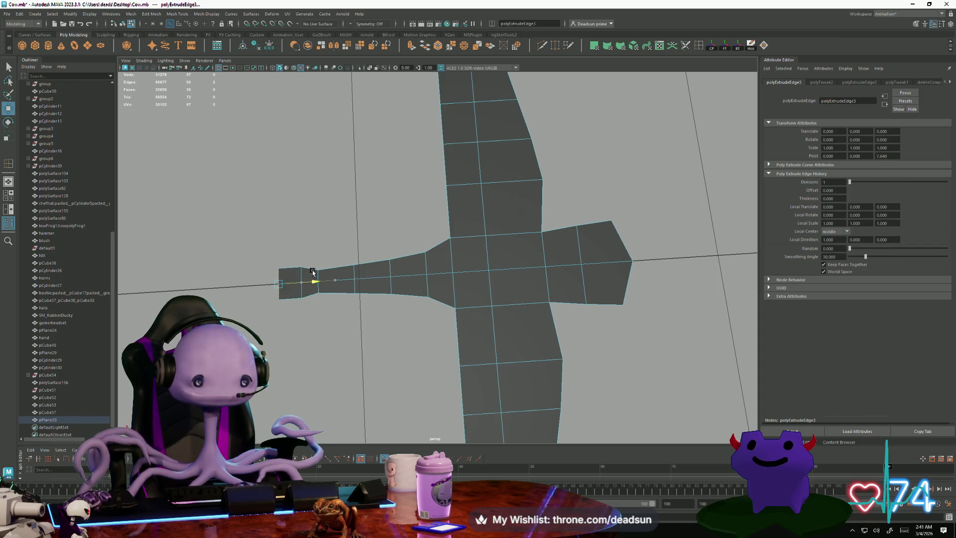
{"action": "key", "text": "r"}
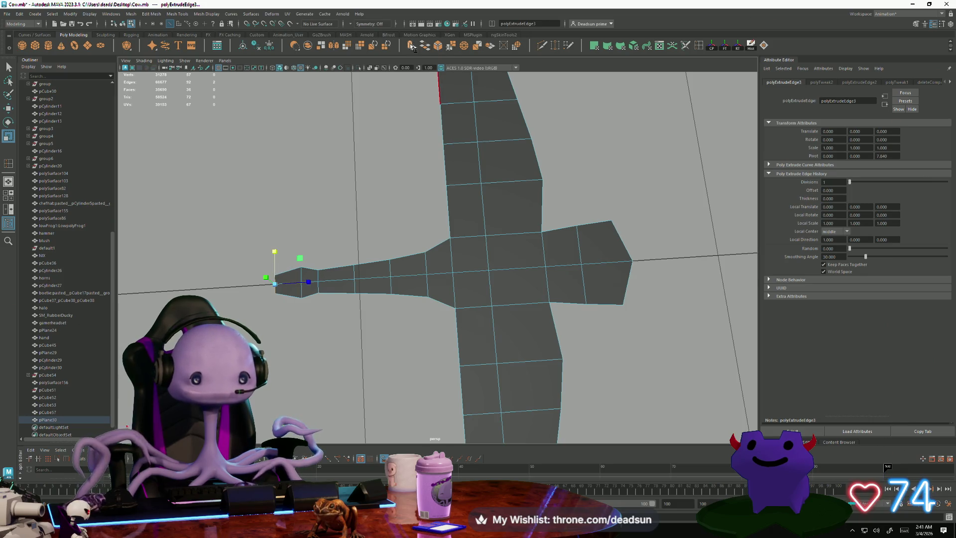
{"action": "key", "text": "ctrl+e"}
{"action": "key", "text": "w"}
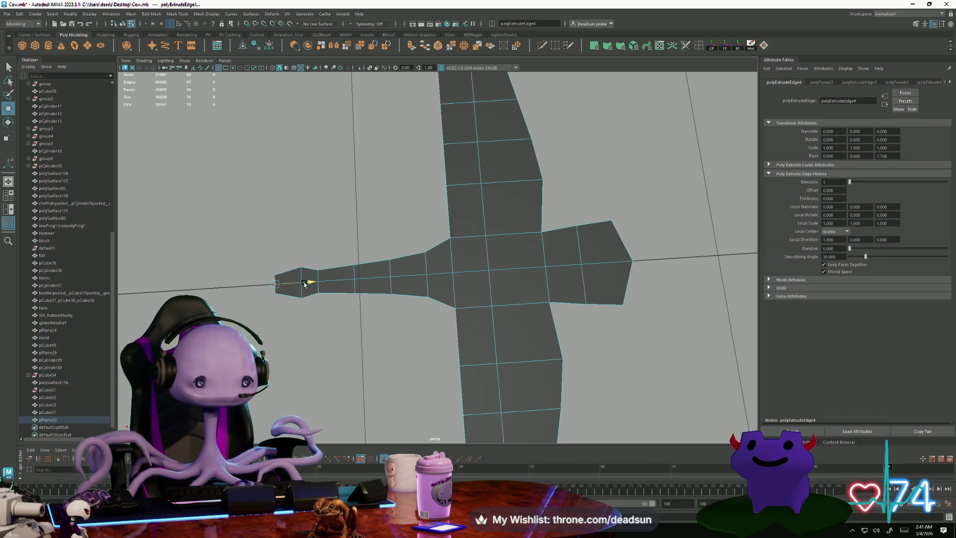
{"action": "left_click_drag", "start_coordinate": [284, 283], "coordinate": [282, 283]}
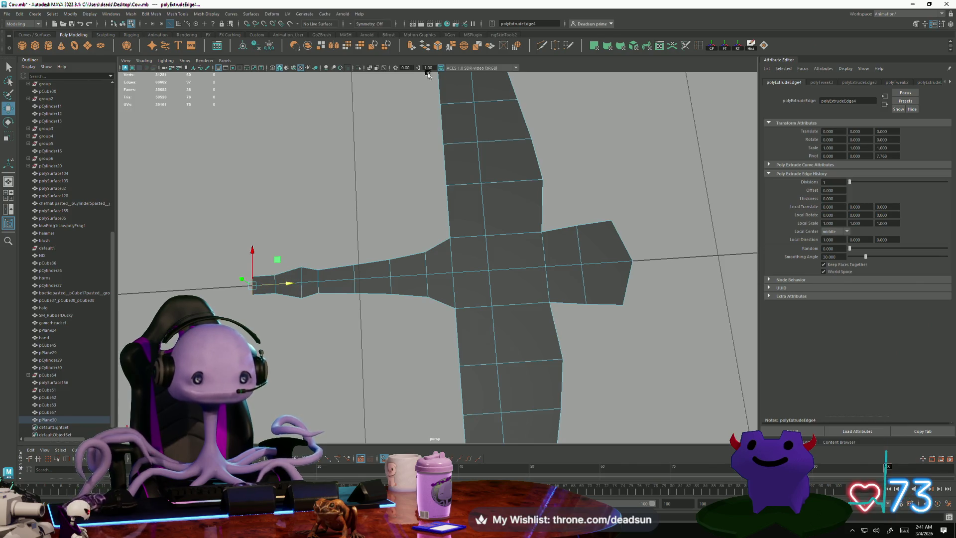
{"action": "key", "text": "ctrl+e"}
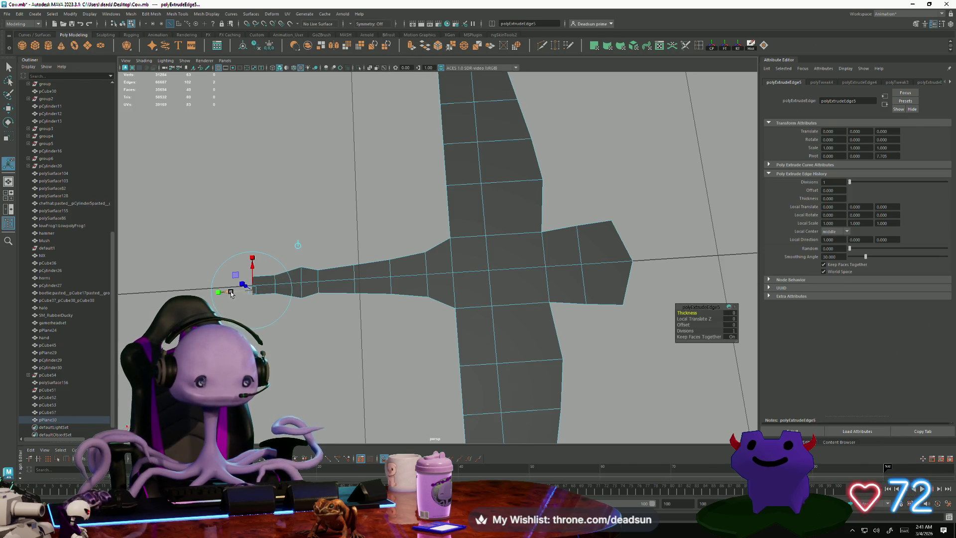
{"action": "left_click_drag", "start_coordinate": [231, 293], "coordinate": [227, 293]}
{"action": "key", "text": "r"}
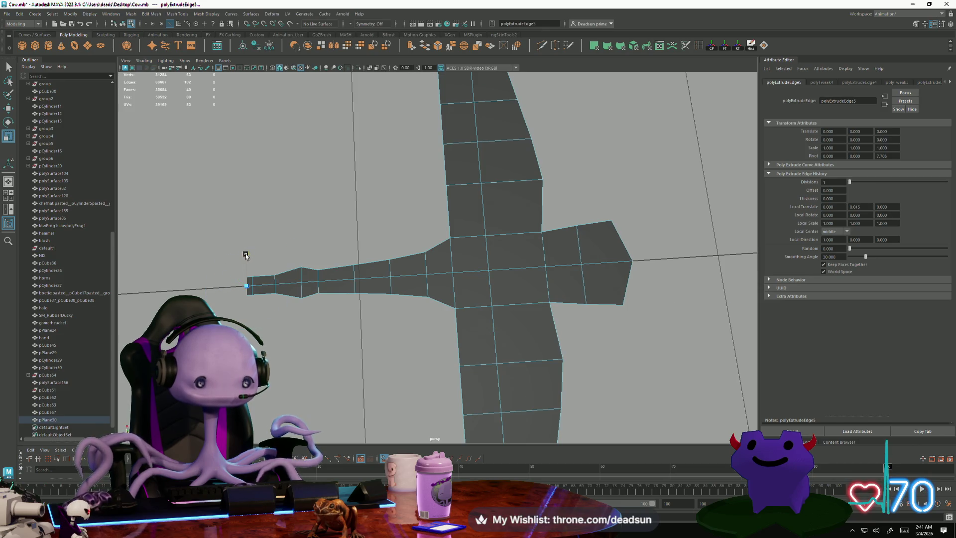
Orbit to look down on the bird and select both wings' top-edge vertices
{"action": "scroll", "coordinate": [248, 271], "scroll_direction": "down", "scroll_amount": 5}
{"action": "mouse_move", "coordinate": [248, 271]}
{"action": "left_mouse_down", "text": "alt"}
{"action": "mouse_move", "coordinate": [329, 283]}
{"action": "mouse_move", "coordinate": [397, 333]}
{"action": "mouse_move", "coordinate": [504, 297]}
{"action": "mouse_move", "coordinate": [412, 273]}
{"action": "mouse_move", "coordinate": [379, 248]}
{"action": "left_mouse_up", "text": "alt"}
{"action": "scroll", "coordinate": [504, 297], "scroll_direction": "up", "scroll_amount": 3}
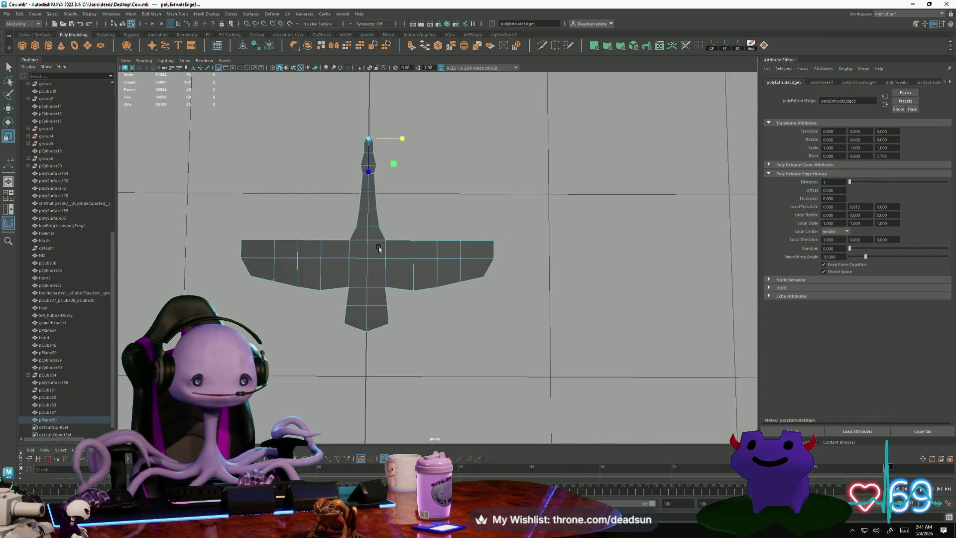
{"action": "right_click_drag", "start_coordinate": [341, 244], "coordinate": [231, 234]}
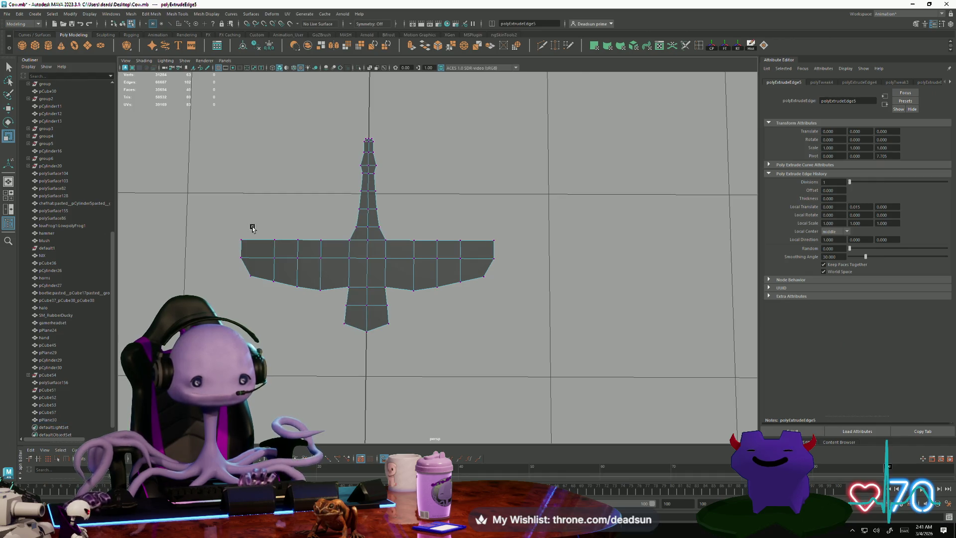
{"action": "left_click_drag", "start_coordinate": [236, 227], "coordinate": [304, 250]}
{"action": "mouse_move", "coordinate": [422, 225]}
{"action": "left_mouse_down"}
{"action": "mouse_move", "coordinate": [527, 241]}
{"action": "mouse_move", "coordinate": [531, 250]}
{"action": "left_mouse_up"}
Raise both wings' top edge and lift the outer wing-tip vertices higher
{"action": "key", "text": "w"}
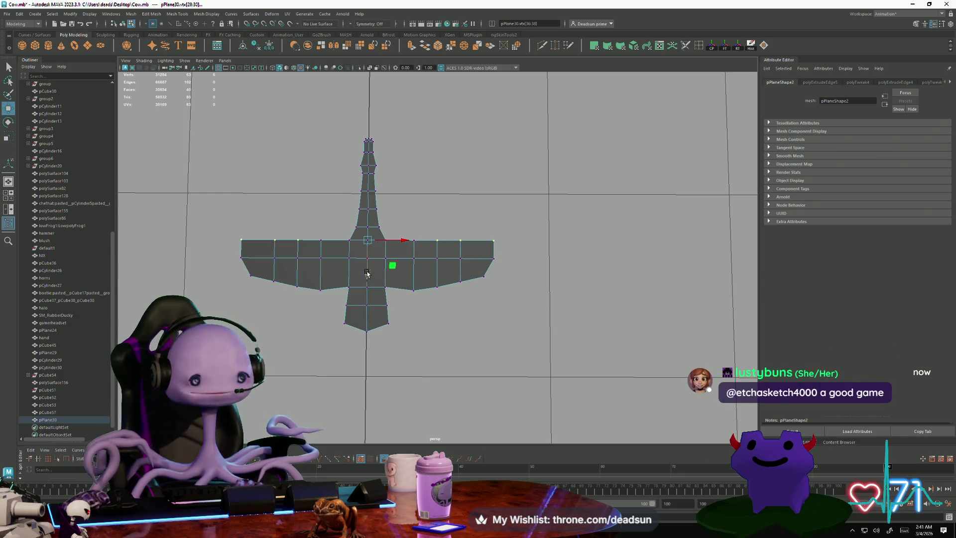
{"action": "left_click_drag", "start_coordinate": [368, 277], "coordinate": [332, 302]}
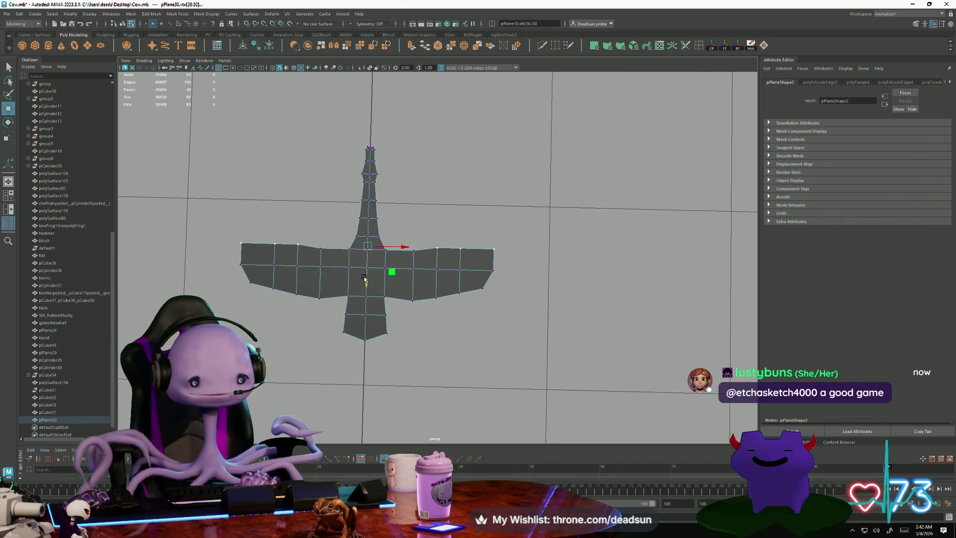
{"action": "left_click_drag", "start_coordinate": [287, 226], "coordinate": [443, 313]}
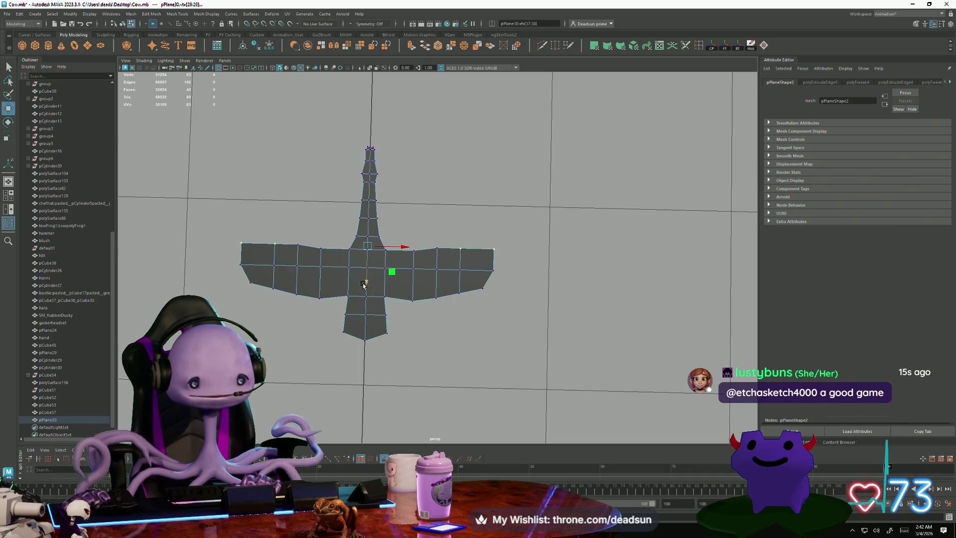
{"action": "middle_click_drag", "start_coordinate": [364, 285], "coordinate": [371, 282]}
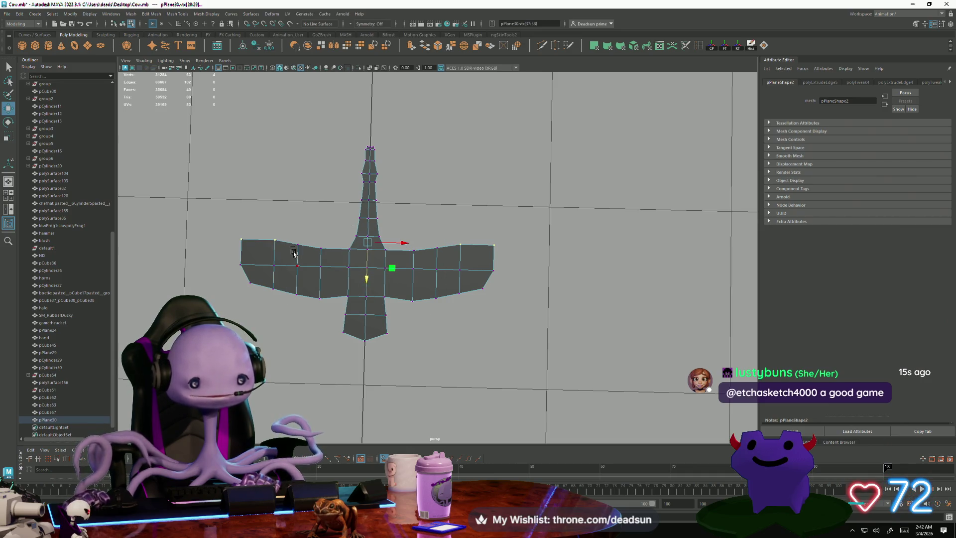
{"action": "left_click_drag", "start_coordinate": [279, 227], "coordinate": [478, 331], "text": "ctrl"}
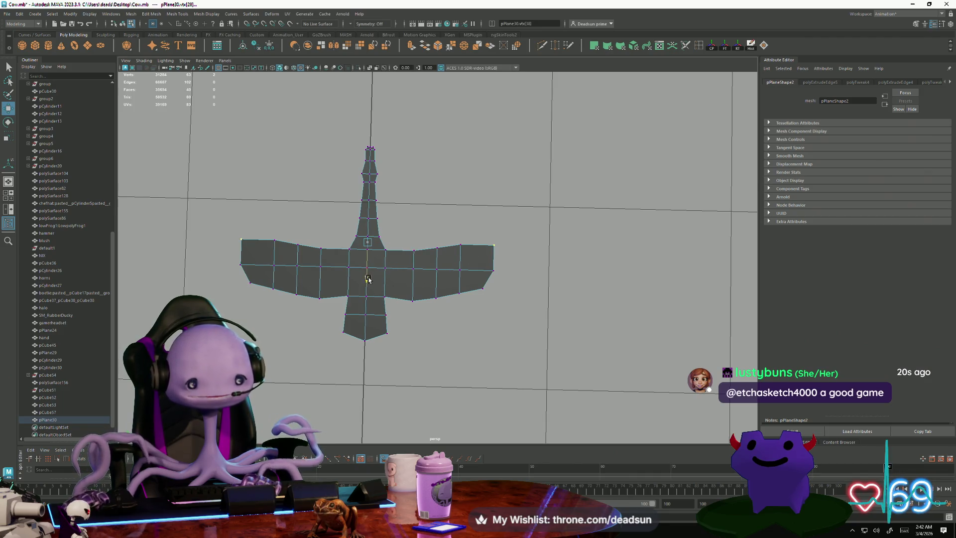
{"action": "middle_click_drag", "start_coordinate": [368, 279], "coordinate": [373, 277]}
{"action": "key", "text": "r"}
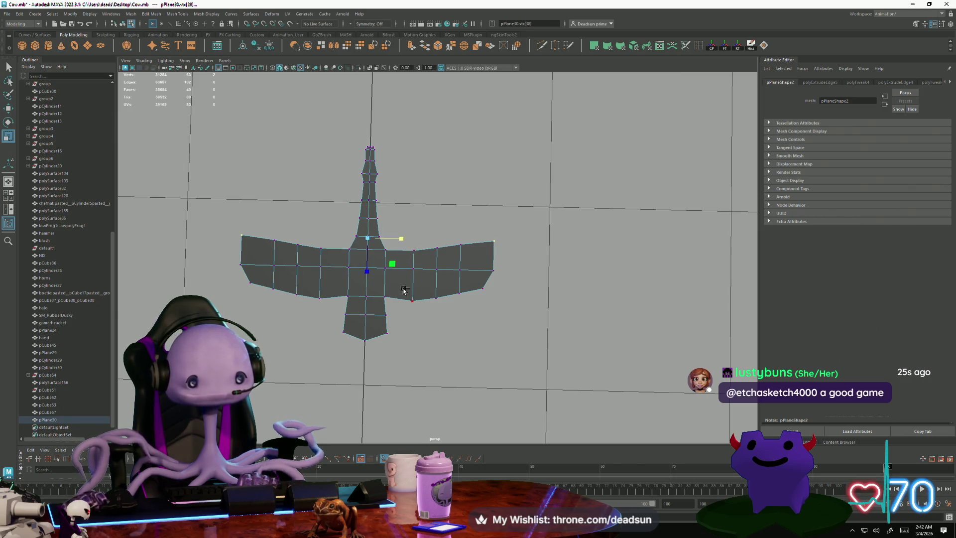
{"action": "mouse_move", "coordinate": [476, 321]}
{"action": "left_mouse_down", "text": "alt"}
{"action": "mouse_move", "coordinate": [363, 292]}
{"action": "mouse_move", "coordinate": [420, 263]}
{"action": "mouse_move", "coordinate": [331, 283]}
{"action": "mouse_move", "coordinate": [576, 313]}
{"action": "mouse_move", "coordinate": [444, 261]}
{"action": "mouse_move", "coordinate": [478, 380]}
{"action": "mouse_move", "coordinate": [390, 286]}
{"action": "mouse_move", "coordinate": [438, 376]}
{"action": "left_mouse_up", "text": "alt"}
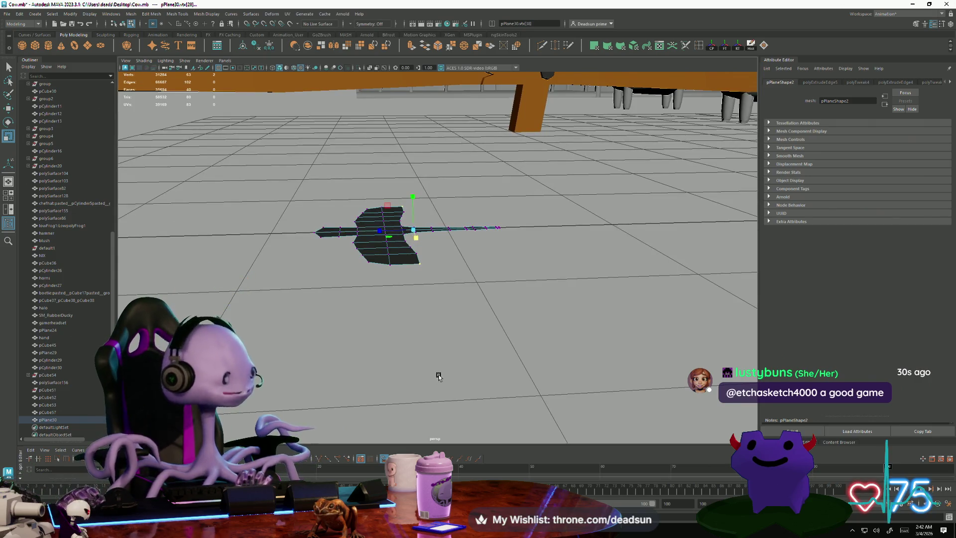
{"action": "left_click_drag", "start_coordinate": [416, 380], "coordinate": [128, 74], "text": "alt"}
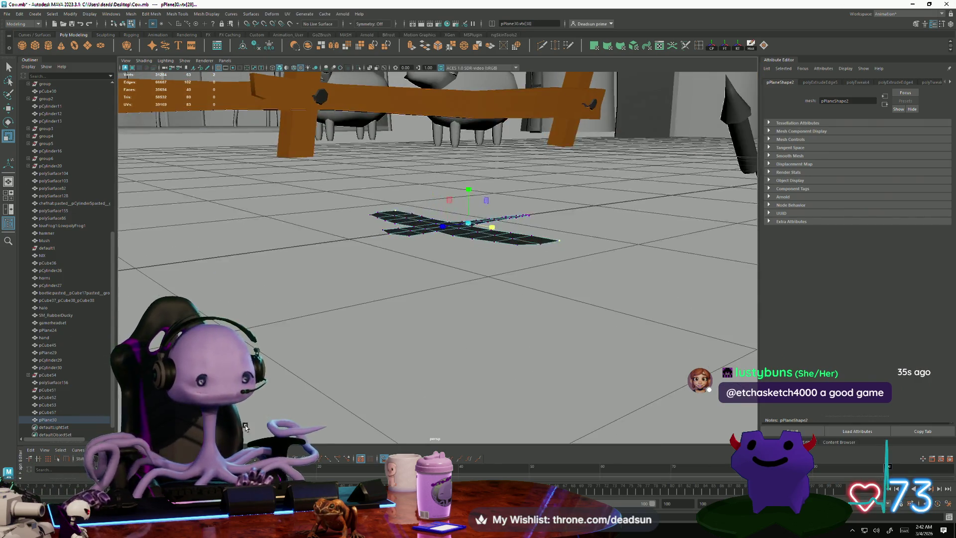
Search for the RON folder and select the ROnsds.mb scene file
{"action": "key", "text": "super"}
{"action": "type", "text": "ron"}
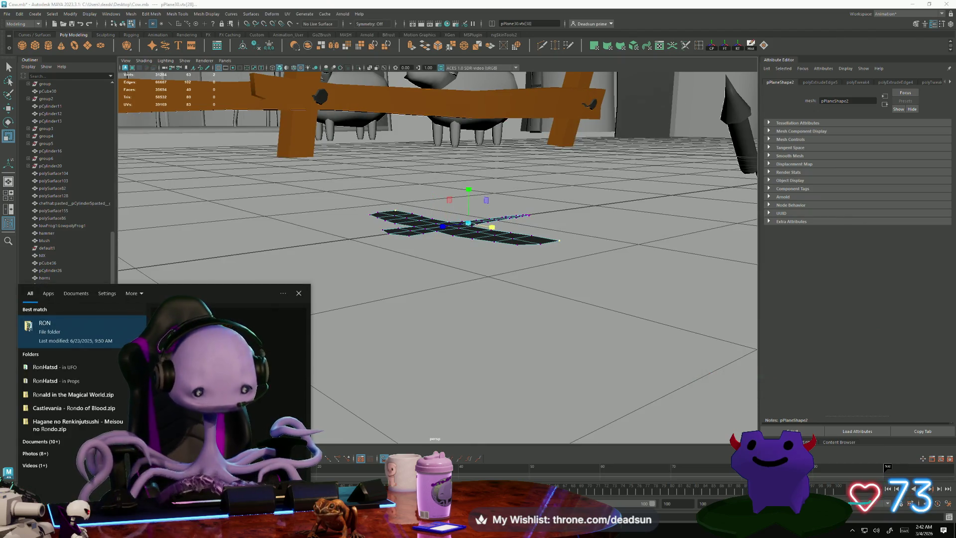
{"action": "left_click", "coordinate": [82, 326]}
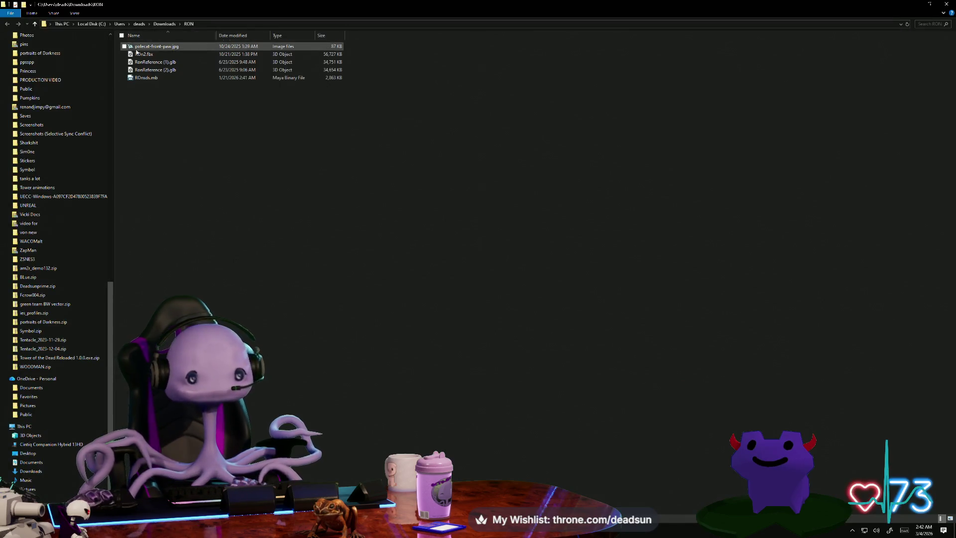
{"action": "left_click", "coordinate": [148, 78]}
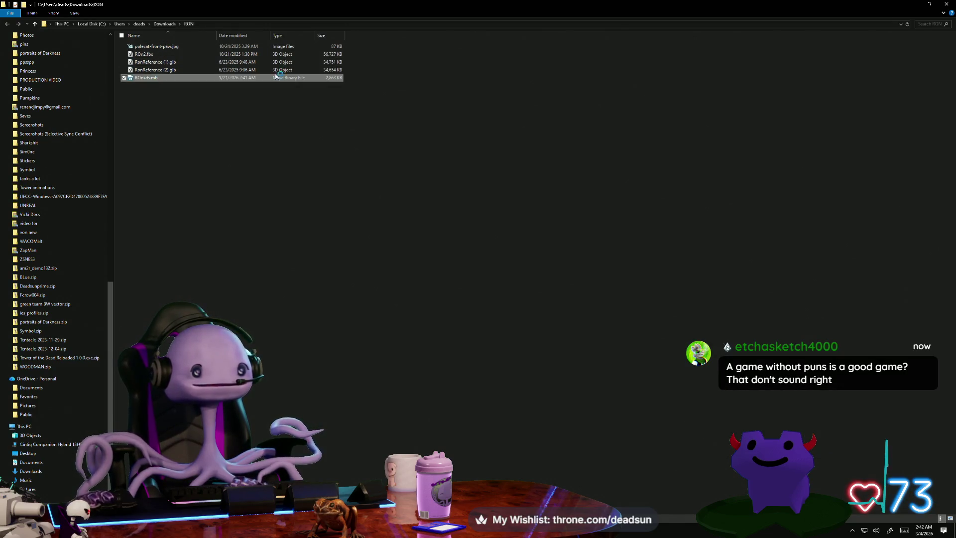
{"action": "key", "text": "alt+Tab"}
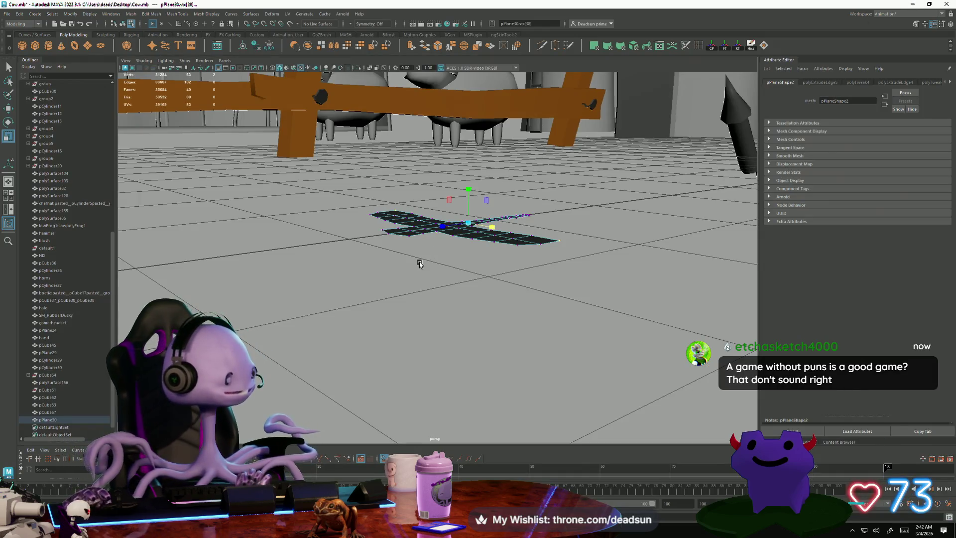
Frame the ferret model and toggle its body between vertex and object mode
{"action": "key", "text": "f"}
{"action": "mouse_move", "coordinate": [438, 259]}
{"action": "left_mouse_down", "text": "alt"}
{"action": "mouse_move", "coordinate": [456, 326]}
{"action": "mouse_move", "coordinate": [470, 241]}
{"action": "mouse_move", "coordinate": [427, 277]}
{"action": "mouse_move", "coordinate": [416, 303]}
{"action": "mouse_move", "coordinate": [391, 269]}
{"action": "mouse_move", "coordinate": [386, 278]}
{"action": "left_mouse_up", "text": "alt"}
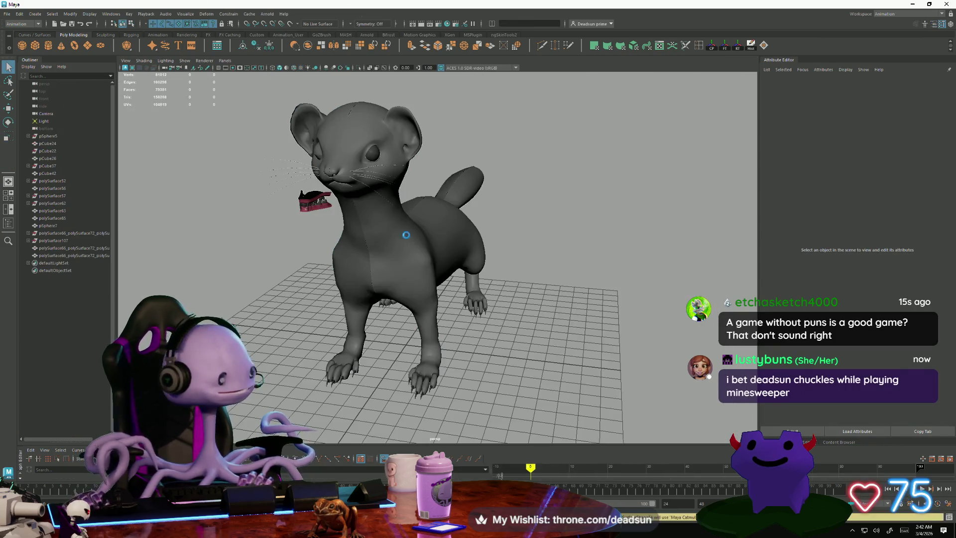
{"action": "mouse_move", "coordinate": [396, 229]}
{"action": "right_mouse_down"}
{"action": "mouse_move", "coordinate": [415, 231]}
{"action": "mouse_move", "coordinate": [398, 245]}
{"action": "right_mouse_up"}
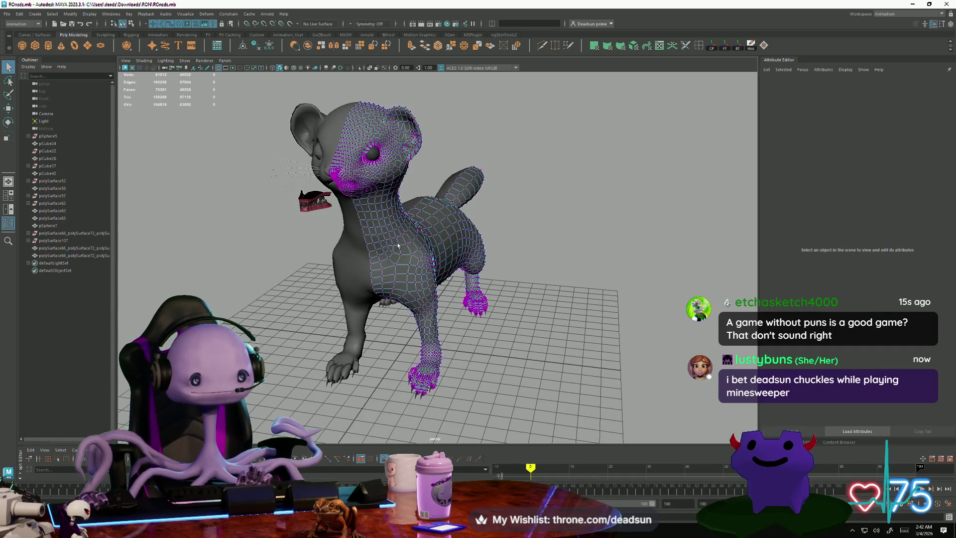
{"action": "right_click_drag", "start_coordinate": [409, 144], "coordinate": [471, 156]}
{"action": "left_click", "coordinate": [470, 155]}
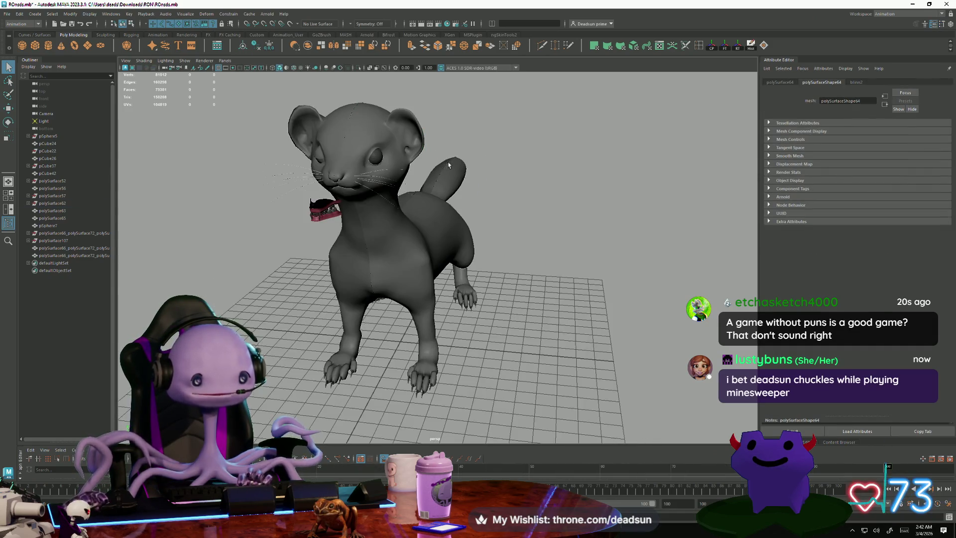
Orbit around the ferret's head, side and top, then bring up the open-window switcher
{"action": "left_click_drag", "start_coordinate": [448, 164], "coordinate": [443, 175], "text": "alt"}
{"action": "mouse_move", "coordinate": [442, 174]}
{"action": "right_mouse_down", "text": "alt"}
{"action": "mouse_move", "coordinate": [539, 230]}
{"action": "mouse_move", "coordinate": [487, 333]}
{"action": "right_mouse_up", "text": "alt"}
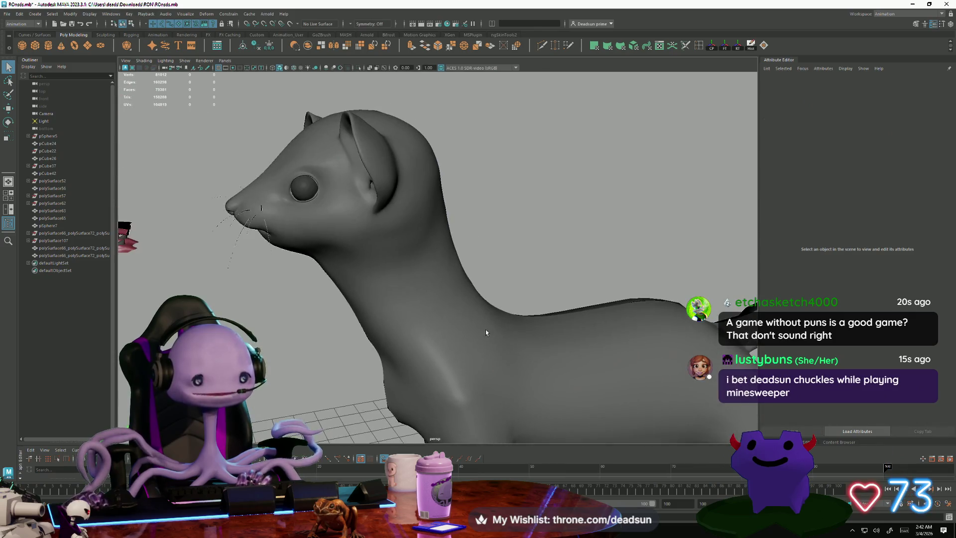
{"action": "mouse_move", "coordinate": [486, 333]}
{"action": "left_mouse_down", "text": "alt"}
{"action": "mouse_move", "coordinate": [503, 320]}
{"action": "mouse_move", "coordinate": [448, 299]}
{"action": "left_mouse_up", "text": "alt"}
{"action": "mouse_move", "coordinate": [448, 299]}
{"action": "right_mouse_down", "text": "alt"}
{"action": "mouse_move", "coordinate": [399, 309]}
{"action": "mouse_move", "coordinate": [381, 298]}
{"action": "right_mouse_up", "text": "alt"}
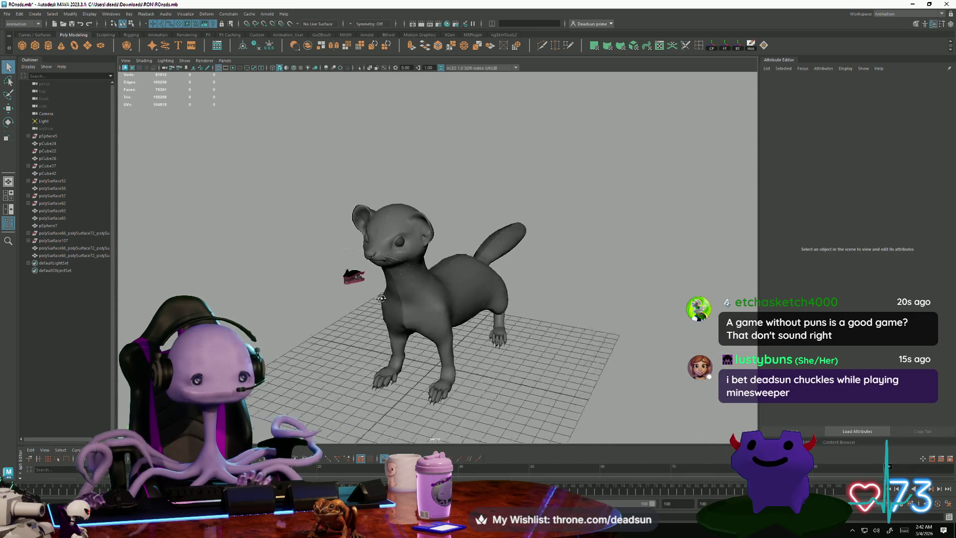
{"action": "mouse_move", "coordinate": [382, 298]}
{"action": "left_mouse_down", "text": "alt"}
{"action": "mouse_move", "coordinate": [408, 299]}
{"action": "mouse_move", "coordinate": [382, 312]}
{"action": "mouse_move", "coordinate": [362, 308]}
{"action": "left_mouse_up", "text": "alt"}
{"action": "mouse_move", "coordinate": [361, 308]}
{"action": "right_mouse_down", "text": "alt"}
{"action": "mouse_move", "coordinate": [368, 312]}
{"action": "mouse_move", "coordinate": [355, 308]}
{"action": "right_mouse_up", "text": "alt"}
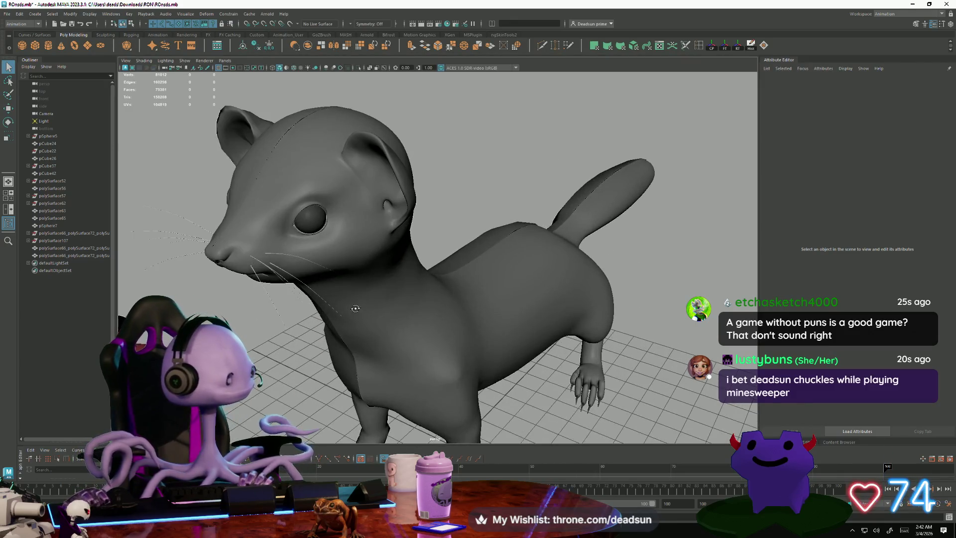
{"action": "mouse_move", "coordinate": [355, 308]}
{"action": "left_mouse_down", "text": "alt"}
{"action": "mouse_move", "coordinate": [274, 292]}
{"action": "mouse_move", "coordinate": [183, 188]}
{"action": "left_mouse_up", "text": "alt"}
{"action": "mouse_move", "coordinate": [183, 188]}
{"action": "right_mouse_down", "text": "alt"}
{"action": "mouse_move", "coordinate": [243, 225]}
{"action": "mouse_move", "coordinate": [200, 271]}
{"action": "mouse_move", "coordinate": [191, 234]}
{"action": "right_mouse_up", "text": "alt"}
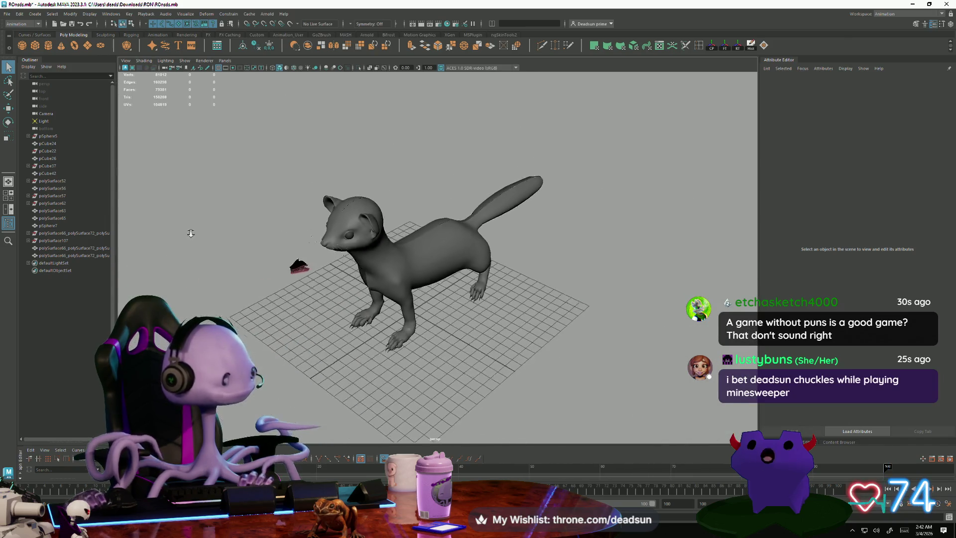
{"action": "mouse_move", "coordinate": [191, 233]}
{"action": "left_mouse_down", "text": "alt"}
{"action": "mouse_move", "coordinate": [215, 222]}
{"action": "mouse_move", "coordinate": [254, 279]}
{"action": "left_mouse_up", "text": "alt"}
{"action": "right_click_drag", "start_coordinate": [254, 279], "coordinate": [278, 302], "text": "alt"}
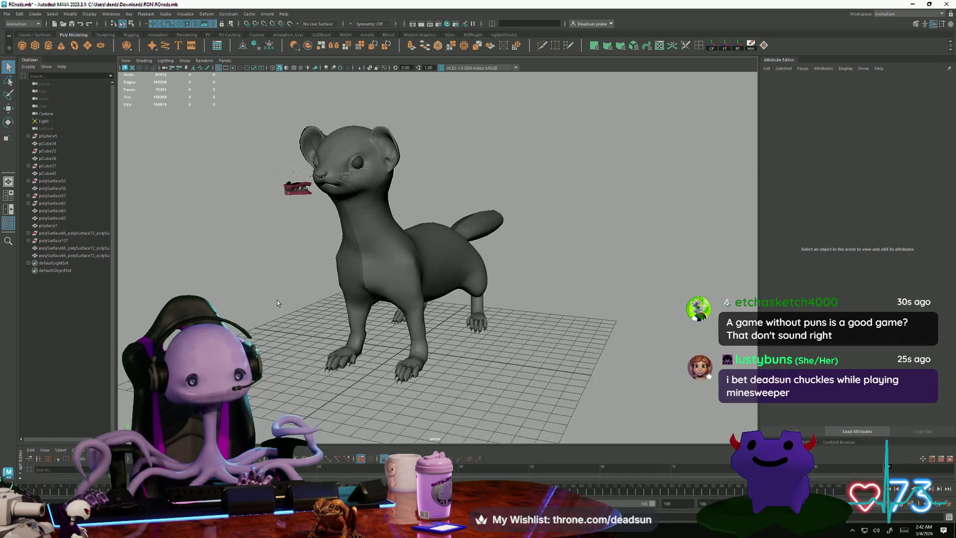
{"action": "left_click_drag", "start_coordinate": [278, 303], "coordinate": [299, 289], "text": "alt"}
{"action": "key", "text": "alt+Tab"}
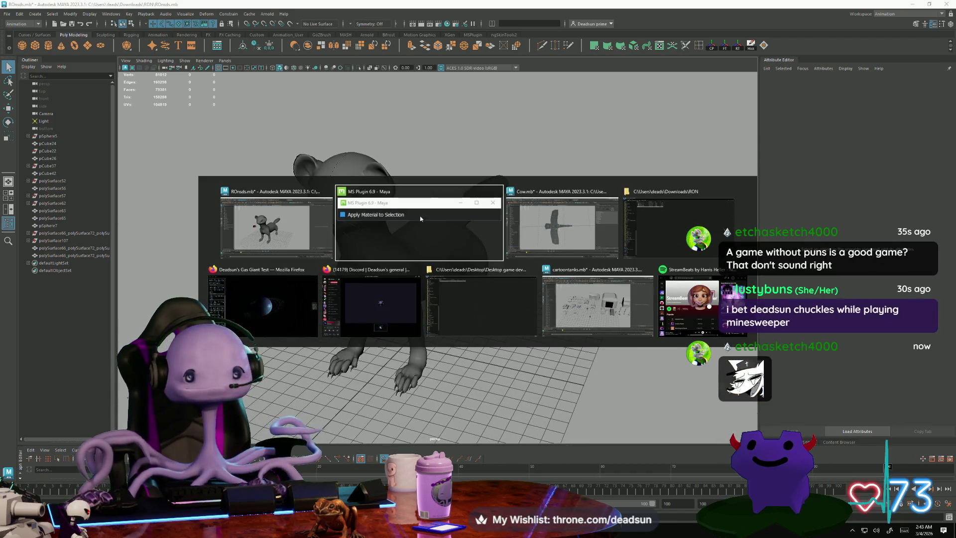
Back in Cow.mb, pull the bird's tail-tip vertices further left
{"action": "key", "text": "alt+Tab"}
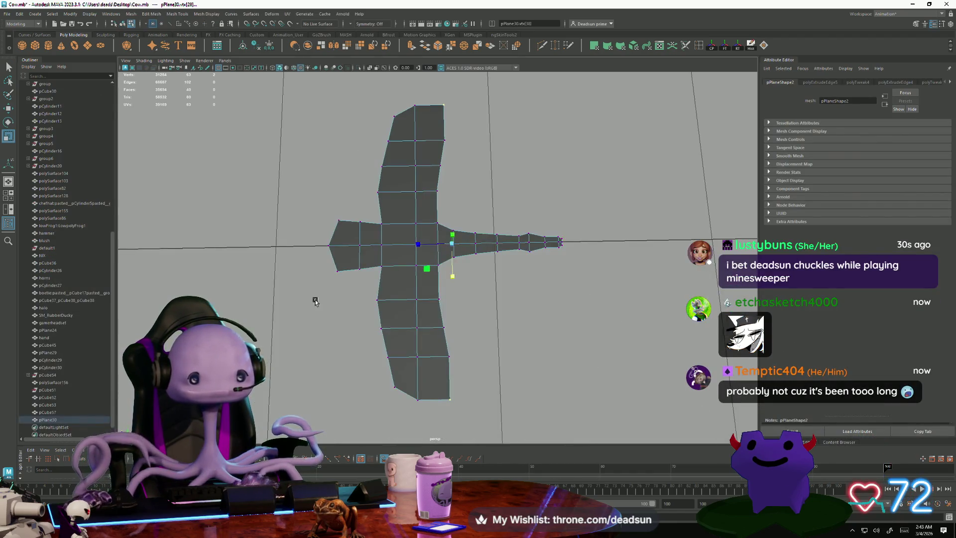
{"action": "mouse_move", "coordinate": [316, 301]}
{"action": "left_mouse_down", "text": "alt"}
{"action": "mouse_move", "coordinate": [304, 247]}
{"action": "mouse_move", "coordinate": [366, 299]}
{"action": "left_mouse_up", "text": "alt"}
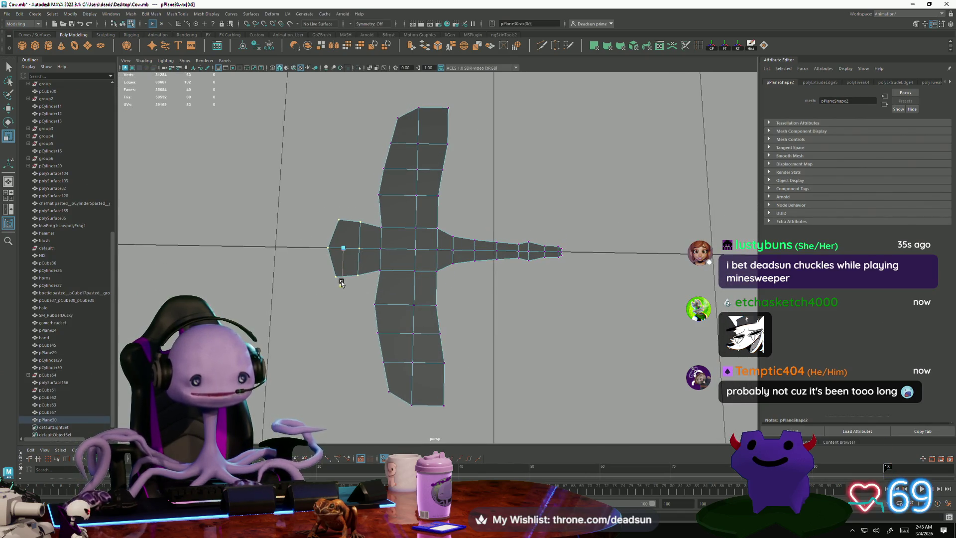
{"action": "left_click_drag", "start_coordinate": [312, 185], "coordinate": [348, 301]}
{"action": "middle_click_drag", "start_coordinate": [347, 301], "coordinate": [336, 292]}
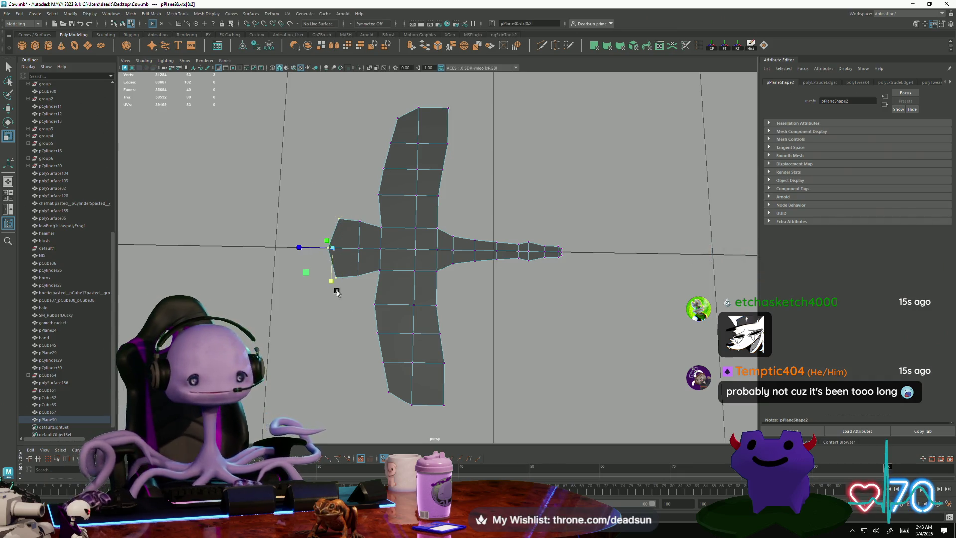
{"action": "left_click", "coordinate": [334, 283]}
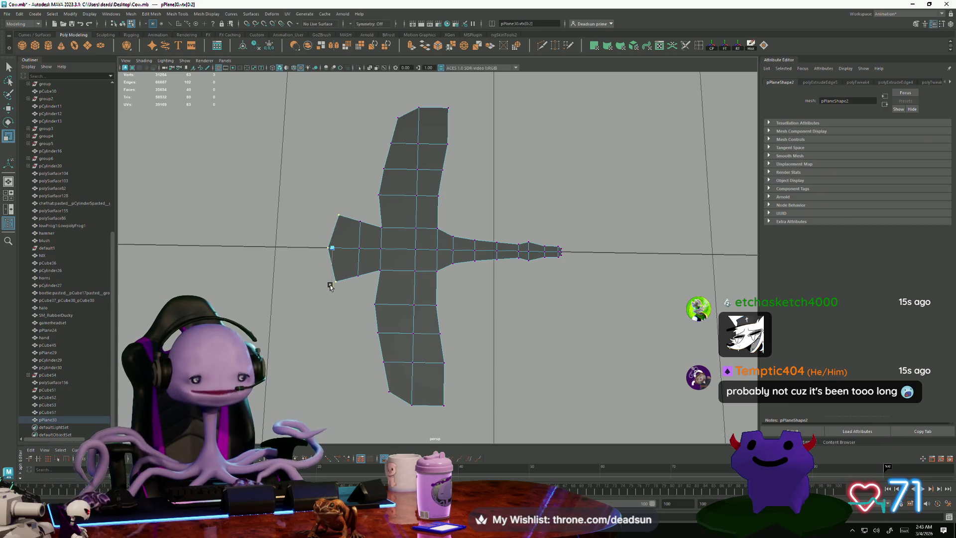
{"action": "key", "text": "r"}
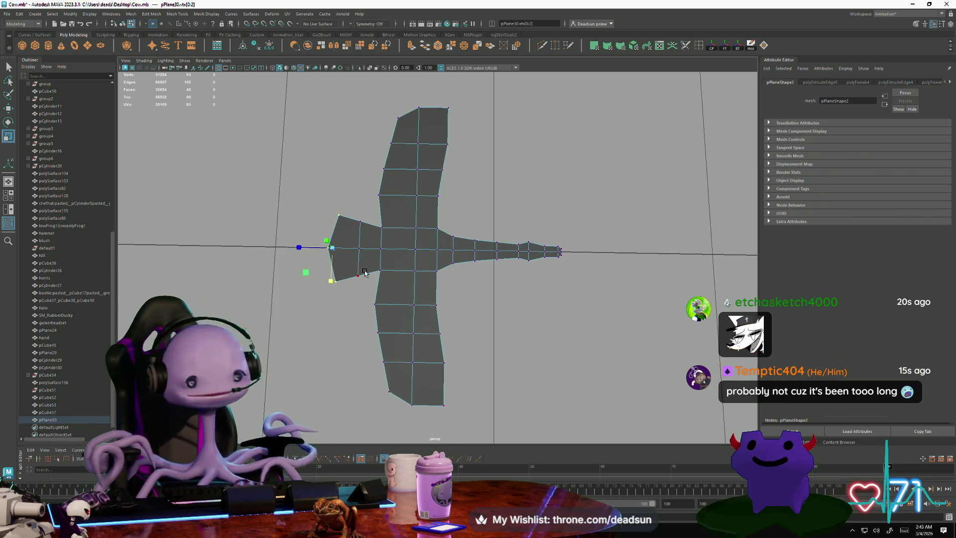
Reposition the upper and lower wing-tip points and nudge body points toward the neck
{"action": "left_click_drag", "start_coordinate": [432, 94], "coordinate": [455, 136]}
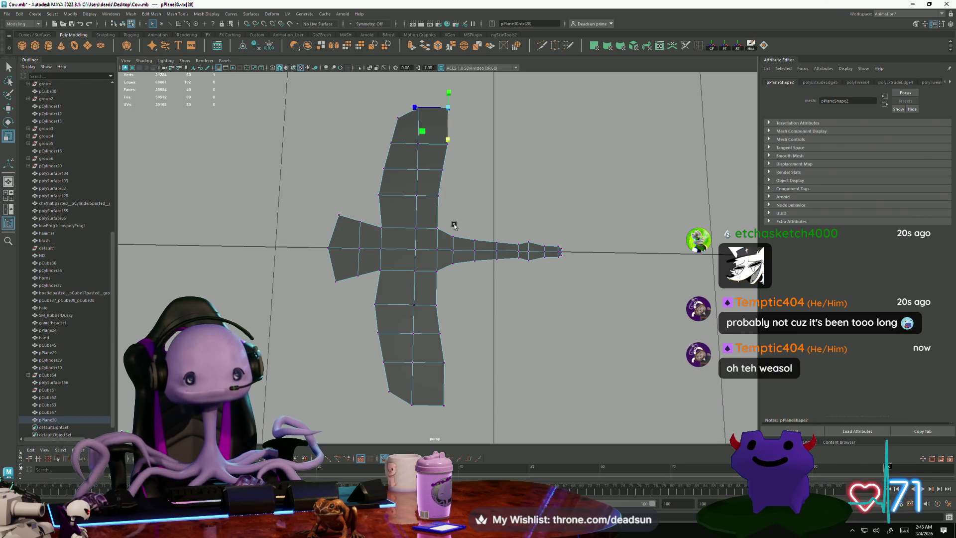
{"action": "left_click_drag", "start_coordinate": [467, 431], "coordinate": [451, 419]}
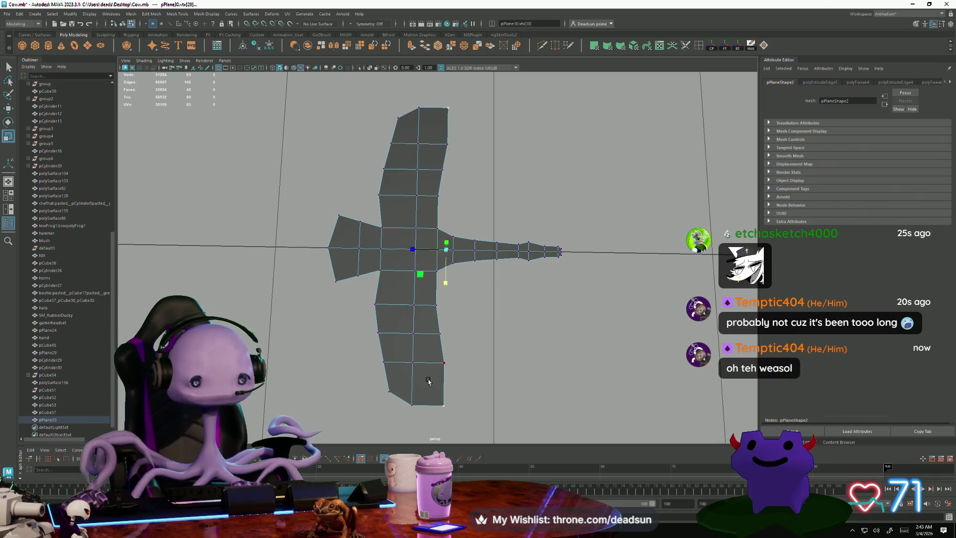
{"action": "left_click", "coordinate": [447, 289]}
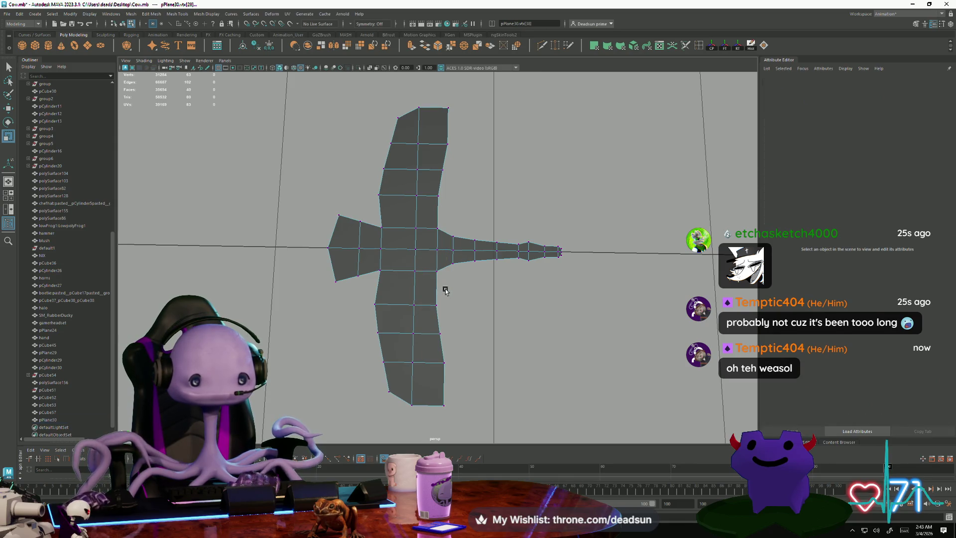
{"action": "left_click", "coordinate": [446, 284]}
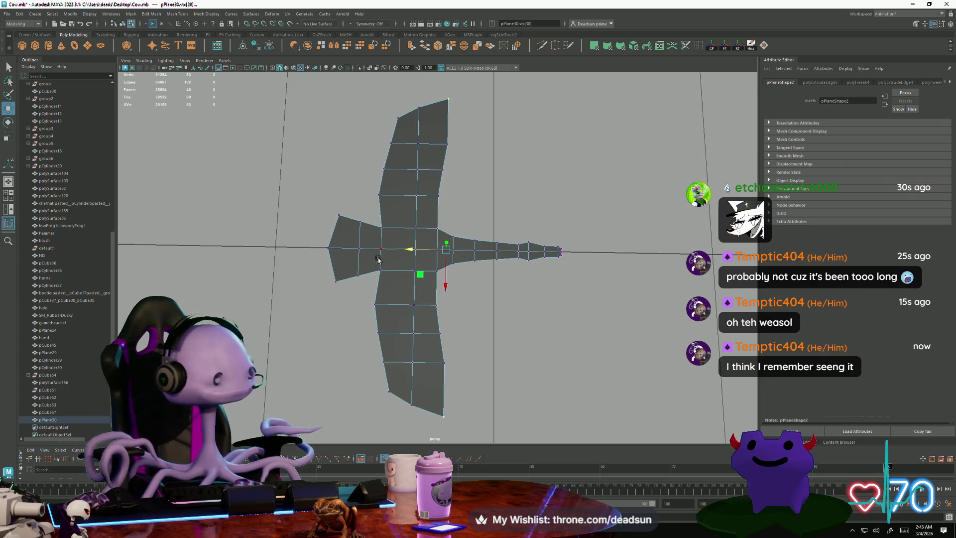
{"action": "left_click_drag", "start_coordinate": [405, 248], "coordinate": [413, 250]}
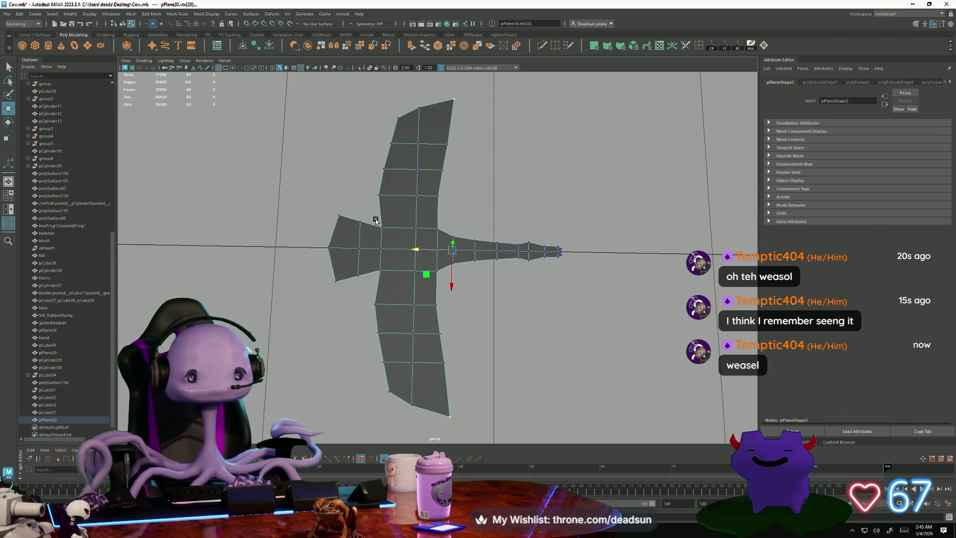
Shift the centre column of body vertices sideways, scale it taller, then select the tail tip
{"action": "left_click_drag", "start_coordinate": [399, 220], "coordinate": [436, 279]}
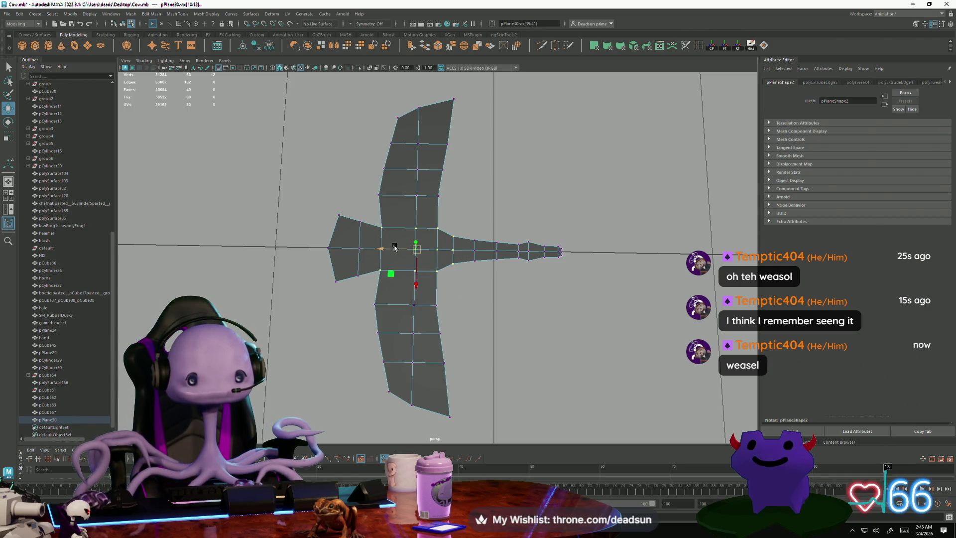
{"action": "left_click_drag", "start_coordinate": [394, 248], "coordinate": [384, 249]}
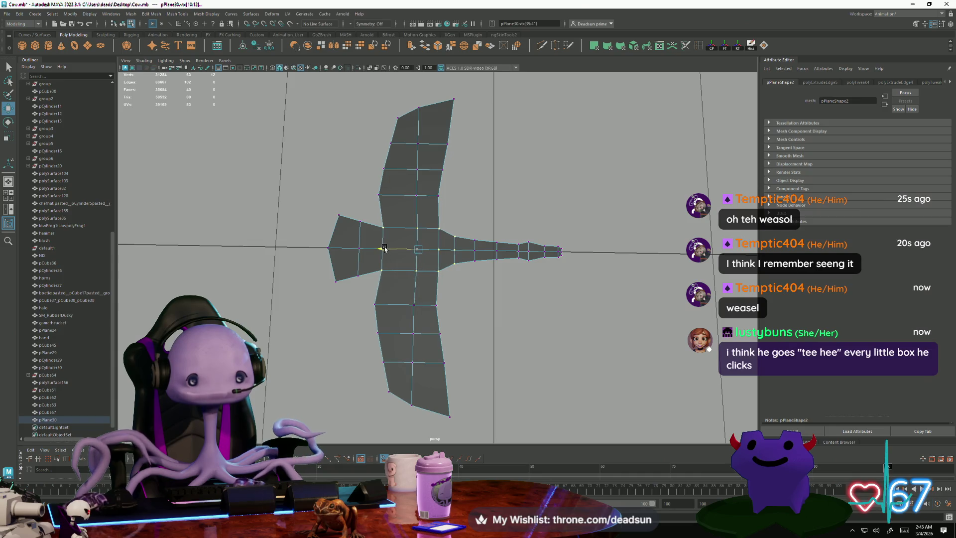
{"action": "key", "text": "r"}
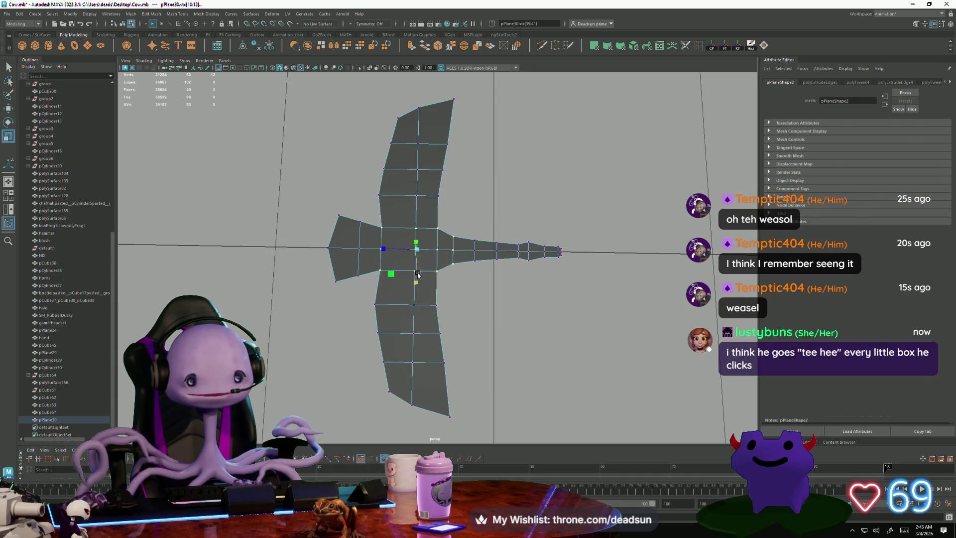
{"action": "left_click_drag", "start_coordinate": [418, 282], "coordinate": [417, 291]}
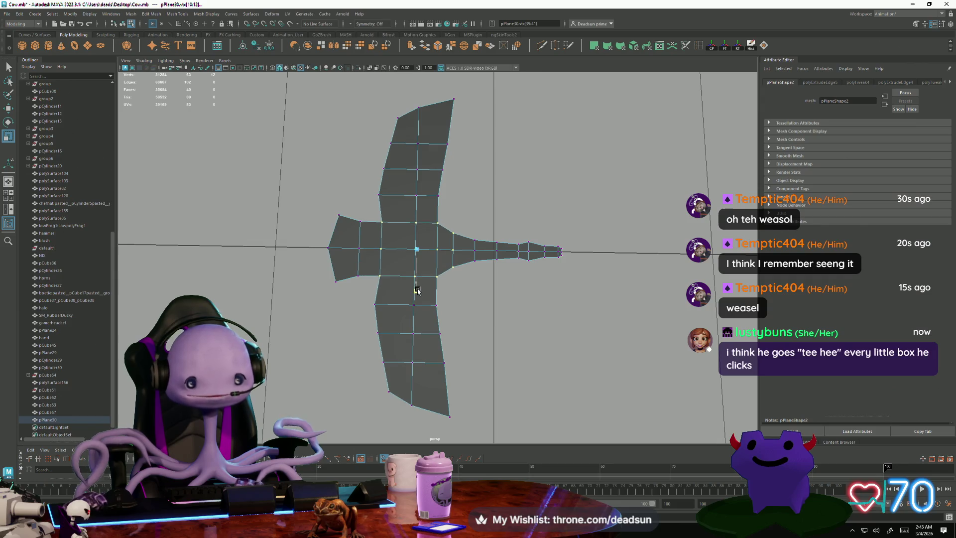
{"action": "mouse_move", "coordinate": [318, 198]}
{"action": "left_mouse_down"}
{"action": "mouse_move", "coordinate": [367, 306]}
{"action": "mouse_move", "coordinate": [341, 287]}
{"action": "mouse_move", "coordinate": [391, 284]}
{"action": "mouse_move", "coordinate": [379, 279]}
{"action": "left_mouse_up"}
{"action": "scroll", "coordinate": [348, 292], "scroll_direction": "down", "scroll_amount": 5}
Select the bird mesh pPlane30 in the farm scene and check it from an orbited view
{"action": "scroll", "coordinate": [326, 267], "scroll_direction": "up", "scroll_amount": 3}
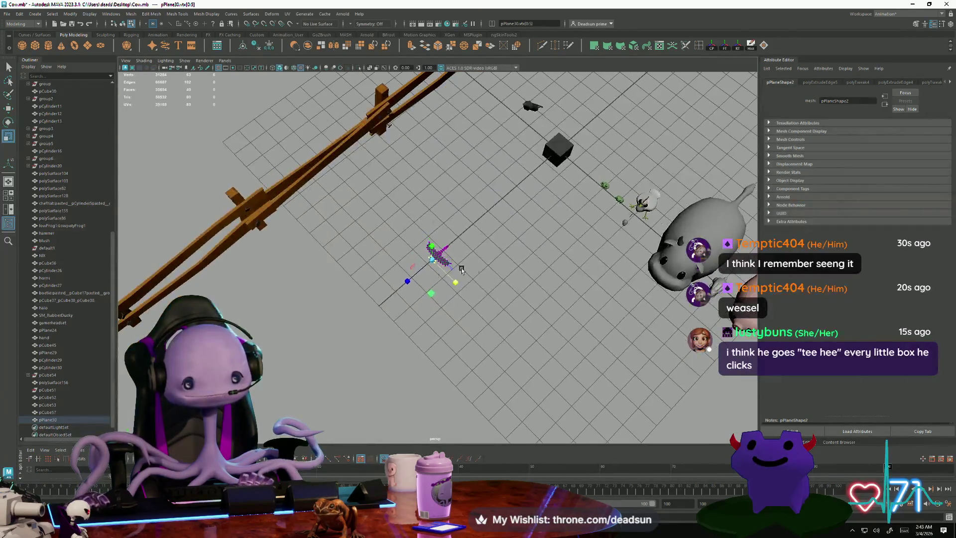
{"action": "left_click", "coordinate": [279, 269]}
{"action": "scroll", "coordinate": [252, 270], "scroll_direction": "down", "scroll_amount": 5}
{"action": "left_click_drag", "start_coordinate": [251, 270], "coordinate": [267, 279], "text": "alt"}
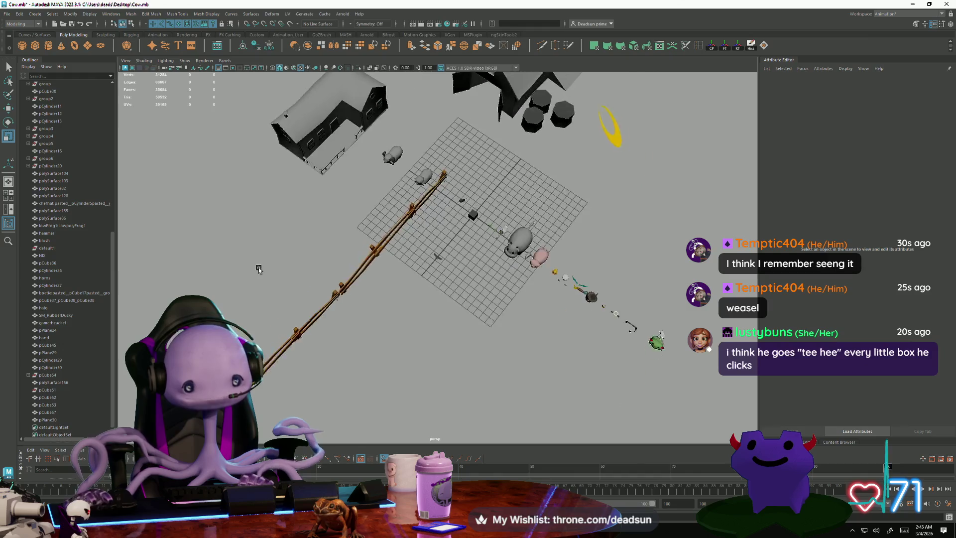
{"action": "scroll", "coordinate": [471, 298], "scroll_direction": "up", "scroll_amount": 5}
{"action": "left_click", "coordinate": [439, 256]}
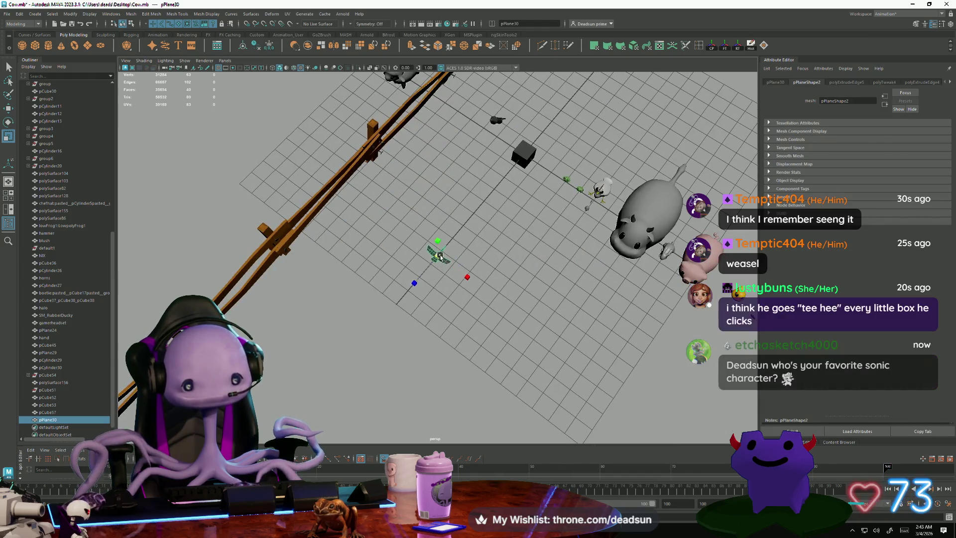
{"action": "left_click_drag", "start_coordinate": [442, 260], "coordinate": [449, 258]}
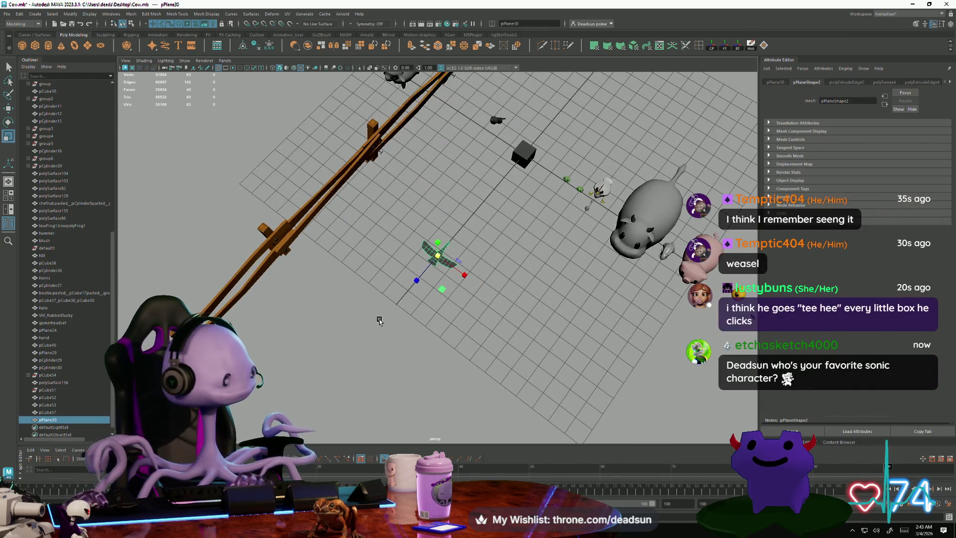
{"action": "mouse_move", "coordinate": [401, 306]}
{"action": "left_mouse_down", "text": "alt"}
{"action": "mouse_move", "coordinate": [460, 342]}
{"action": "mouse_move", "coordinate": [407, 345]}
{"action": "mouse_move", "coordinate": [433, 341]}
{"action": "left_mouse_up", "text": "alt"}
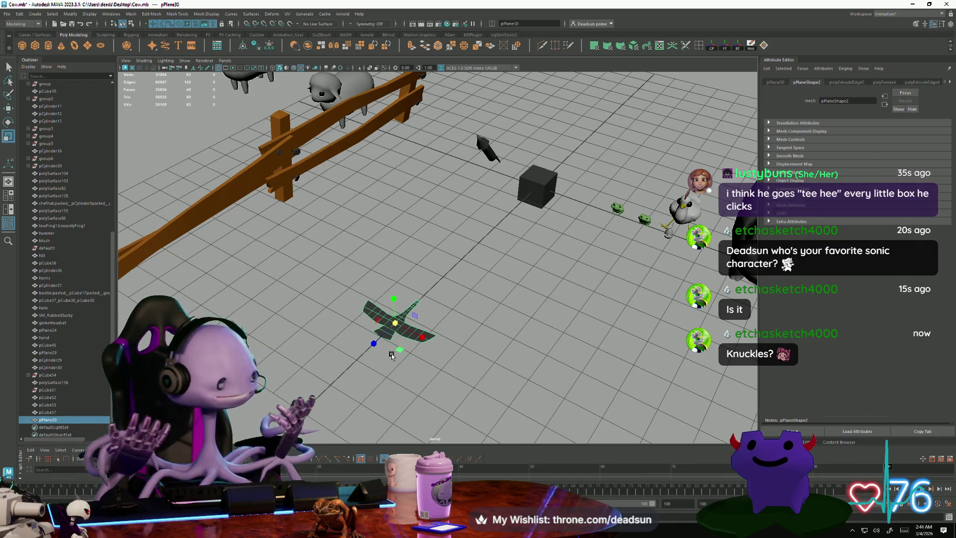
Frame the neck upright and select its top vertex for moving in vertex mode
{"action": "mouse_move", "coordinate": [408, 339]}
{"action": "right_mouse_down", "text": "alt"}
{"action": "mouse_move", "coordinate": [444, 381]}
{"action": "mouse_move", "coordinate": [428, 358]}
{"action": "mouse_move", "coordinate": [559, 350]}
{"action": "right_mouse_up", "text": "alt"}
{"action": "mouse_move", "coordinate": [559, 349]}
{"action": "left_mouse_down", "text": "alt"}
{"action": "mouse_move", "coordinate": [453, 331]}
{"action": "mouse_move", "coordinate": [443, 295]}
{"action": "mouse_move", "coordinate": [416, 275]}
{"action": "mouse_move", "coordinate": [398, 329]}
{"action": "mouse_move", "coordinate": [390, 327]}
{"action": "mouse_move", "coordinate": [532, 352]}
{"action": "left_mouse_up", "text": "alt"}
{"action": "key", "text": "F9"}
{"action": "left_click", "coordinate": [409, 272]}
{"action": "key", "text": "w"}
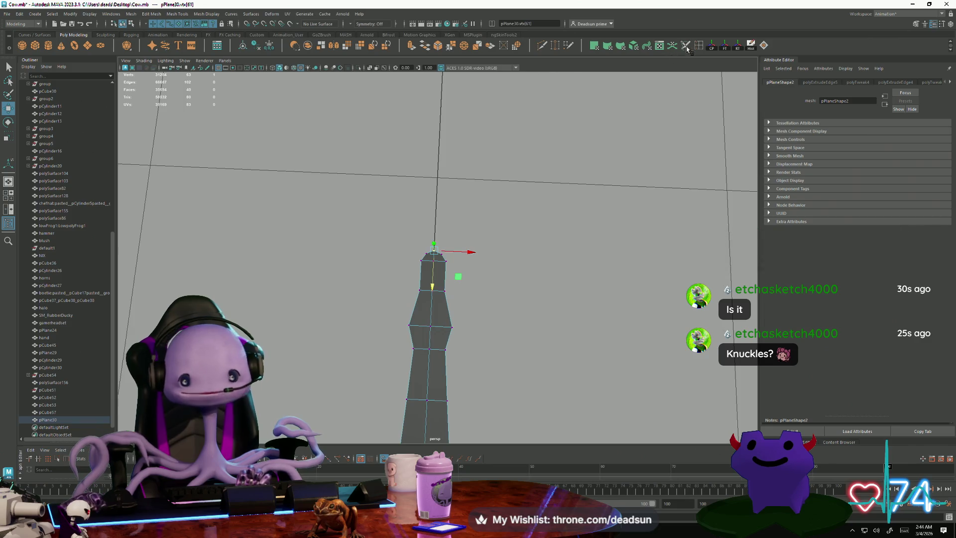
Insert an edge loop across the neck, select its middle row for scaling, then switch to OBS
{"action": "double_click", "coordinate": [698, 47]}
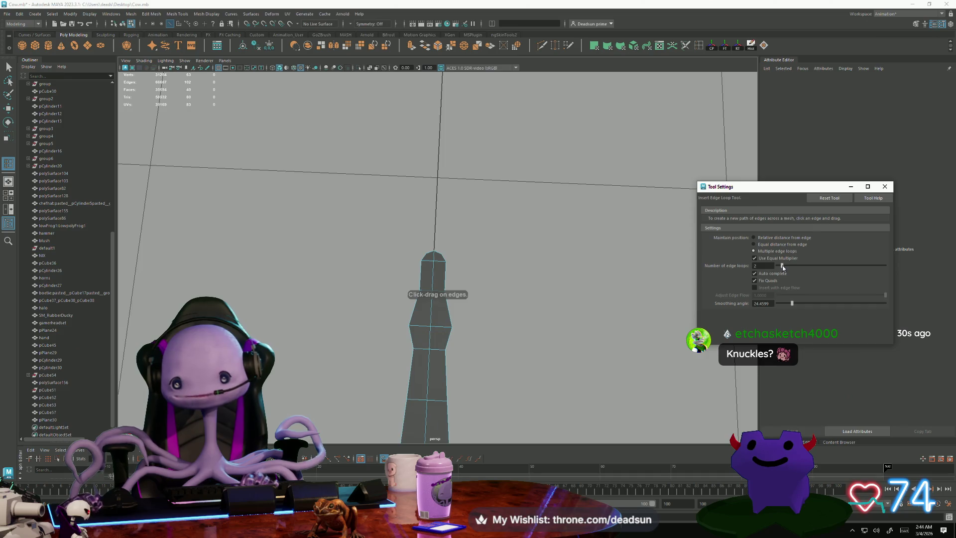
{"action": "left_click", "coordinate": [415, 309]}
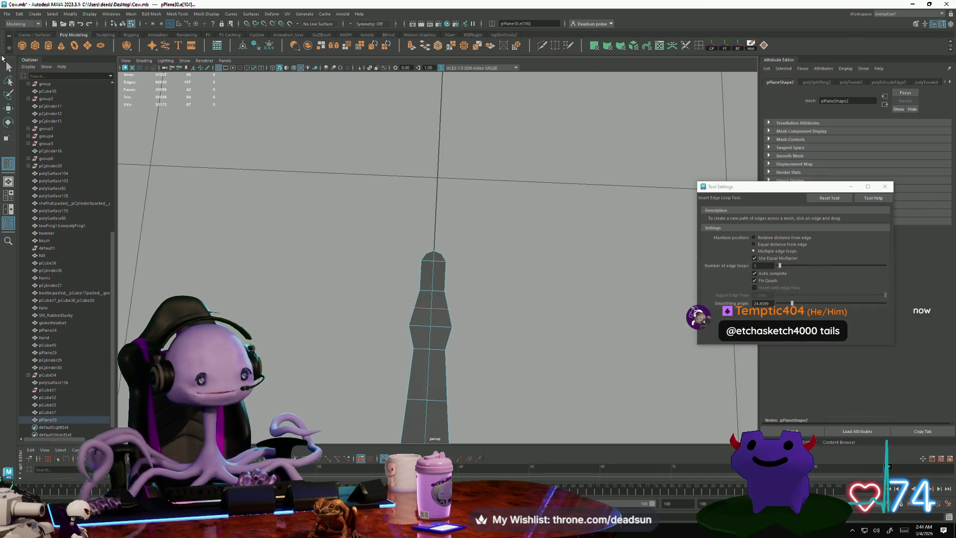
{"action": "left_click", "coordinate": [7, 67]}
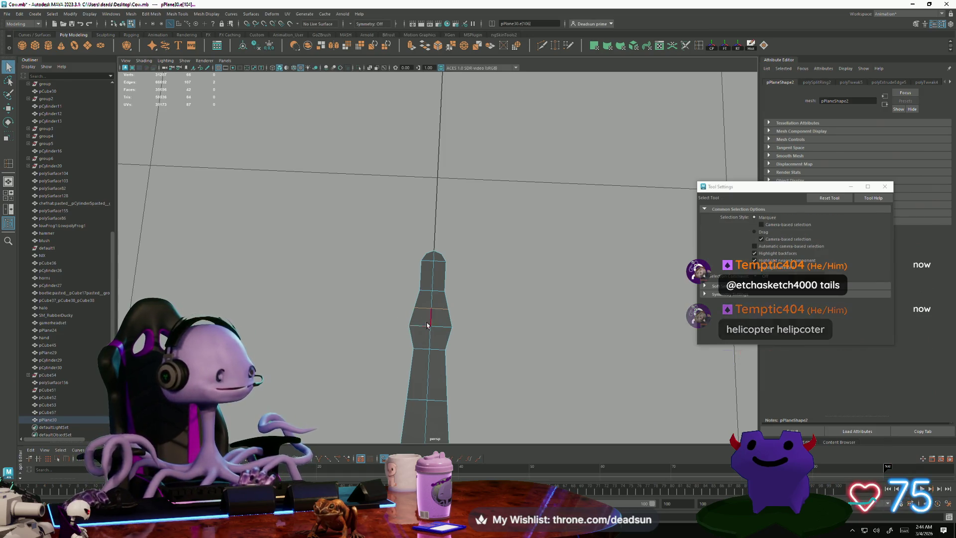
{"action": "right_click_drag", "start_coordinate": [430, 295], "coordinate": [401, 309]}
{"action": "left_click_drag", "start_coordinate": [447, 314], "coordinate": [448, 314]}
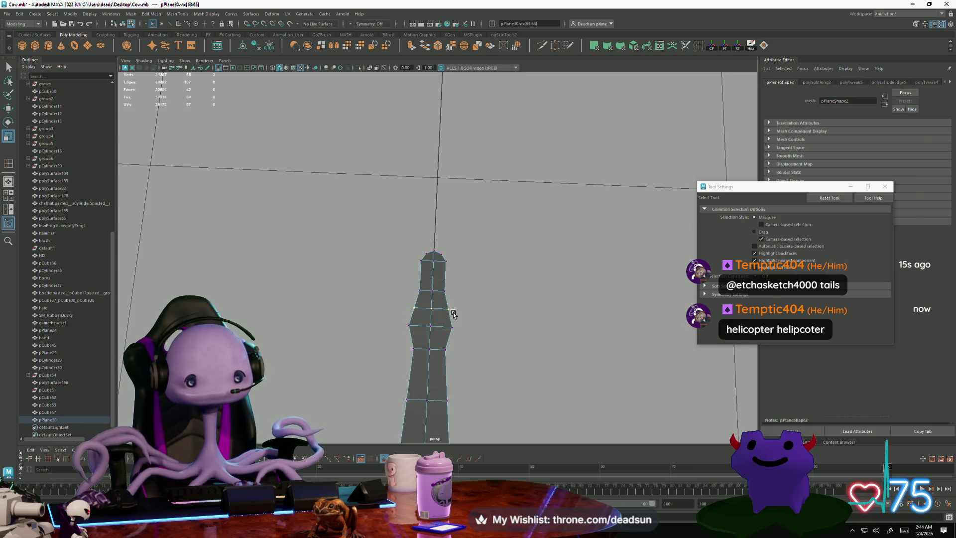
{"action": "key", "text": "r"}
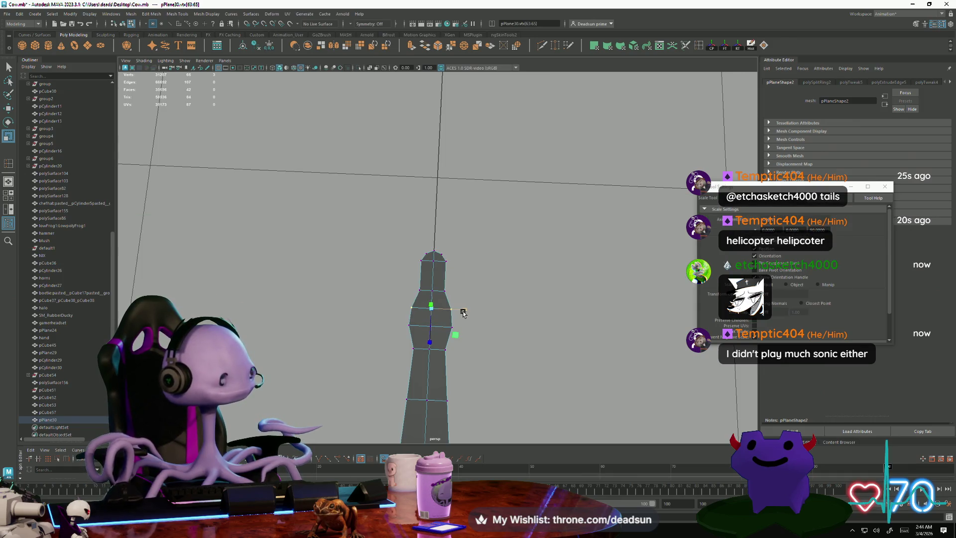
{"action": "key", "text": "alt+Tab"}
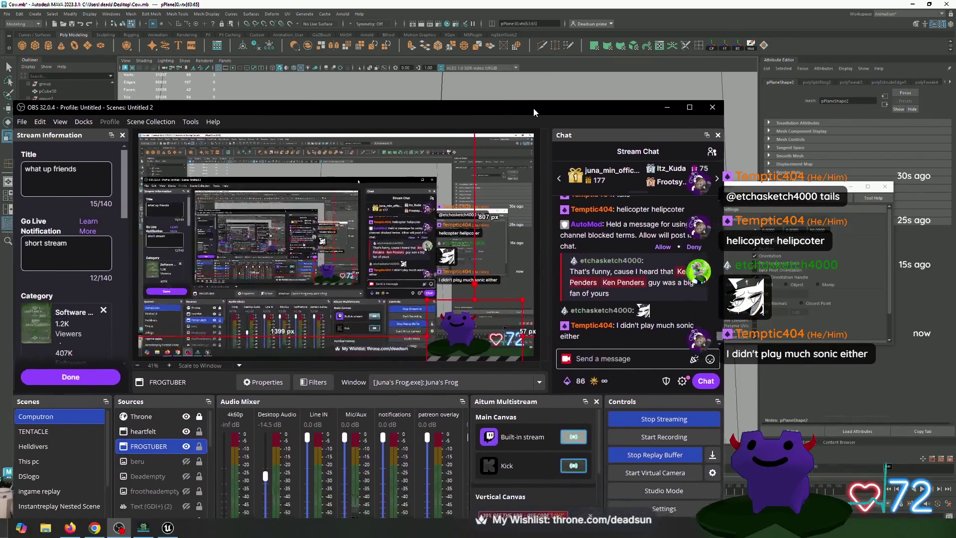
Move the OBS window aside and minimize it, then zoom out on the bird mesh in Maya
{"action": "left_click_drag", "start_coordinate": [533, 110], "coordinate": [560, 86]}
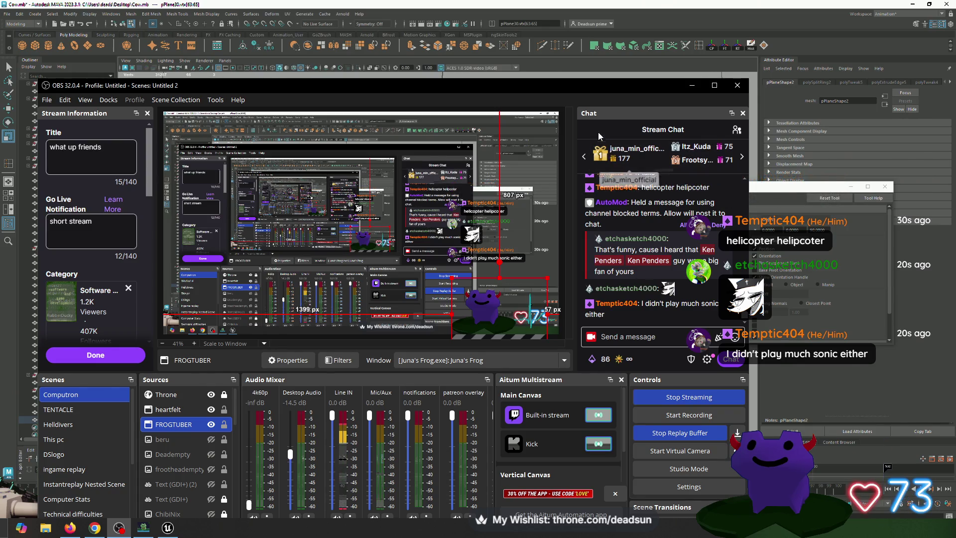
{"action": "left_click", "coordinate": [692, 85]}
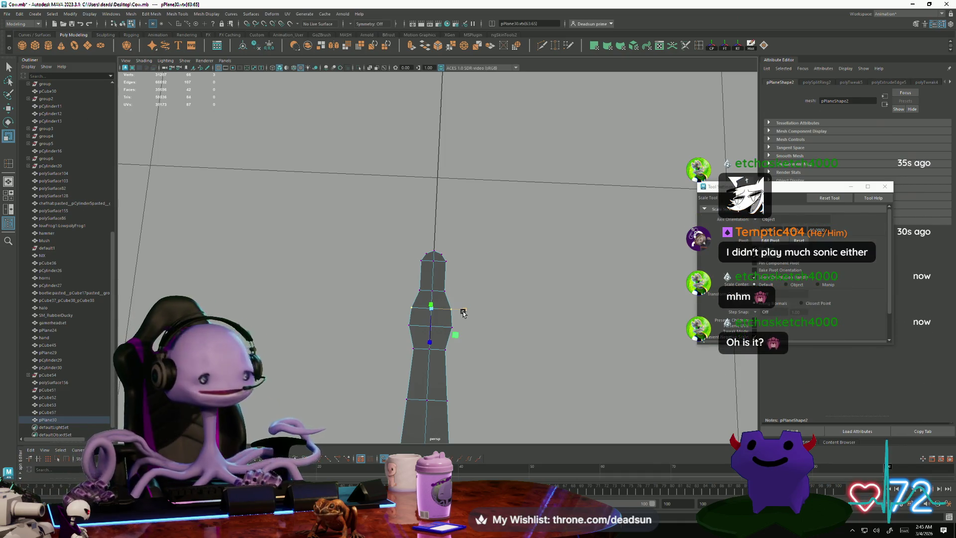
{"action": "mouse_move", "coordinate": [459, 314]}
{"action": "left_mouse_down", "text": "alt"}
{"action": "mouse_move", "coordinate": [318, 348]}
{"action": "mouse_move", "coordinate": [392, 294]}
{"action": "mouse_move", "coordinate": [376, 264]}
{"action": "mouse_move", "coordinate": [365, 325]}
{"action": "mouse_move", "coordinate": [421, 346]}
{"action": "mouse_move", "coordinate": [422, 297]}
{"action": "mouse_move", "coordinate": [419, 313]}
{"action": "mouse_move", "coordinate": [403, 305]}
{"action": "left_mouse_up", "text": "alt"}
Add an edge loop and scale the tail-base loop inward to narrow it
{"action": "mouse_move", "coordinate": [403, 307]}
{"action": "right_mouse_down", "text": "alt"}
{"action": "mouse_move", "coordinate": [434, 352]}
{"action": "mouse_move", "coordinate": [410, 348]}
{"action": "right_mouse_up", "text": "alt"}
{"action": "left_click_drag", "start_coordinate": [410, 348], "coordinate": [389, 316], "text": "alt"}
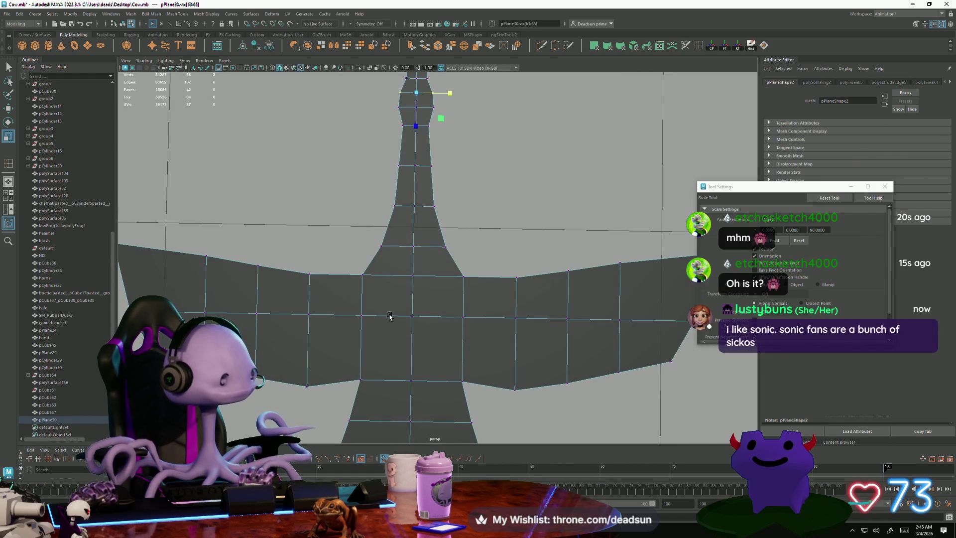
{"action": "right_click_drag", "start_coordinate": [415, 279], "coordinate": [411, 275], "text": "shift"}
{"action": "left_click", "coordinate": [409, 273]}
{"action": "key", "text": "f"}
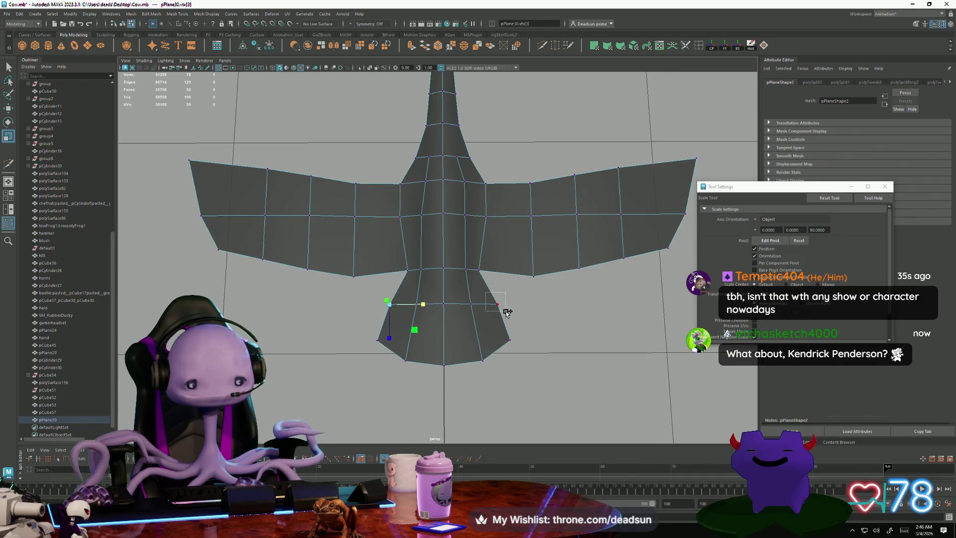
{"action": "mouse_move", "coordinate": [471, 312]}
{"action": "left_mouse_down"}
{"action": "mouse_move", "coordinate": [486, 320]}
{"action": "mouse_move", "coordinate": [518, 310]}
{"action": "mouse_move", "coordinate": [498, 338]}
{"action": "mouse_move", "coordinate": [538, 322]}
{"action": "mouse_move", "coordinate": [488, 331]}
{"action": "mouse_move", "coordinate": [482, 344]}
{"action": "left_mouse_up"}
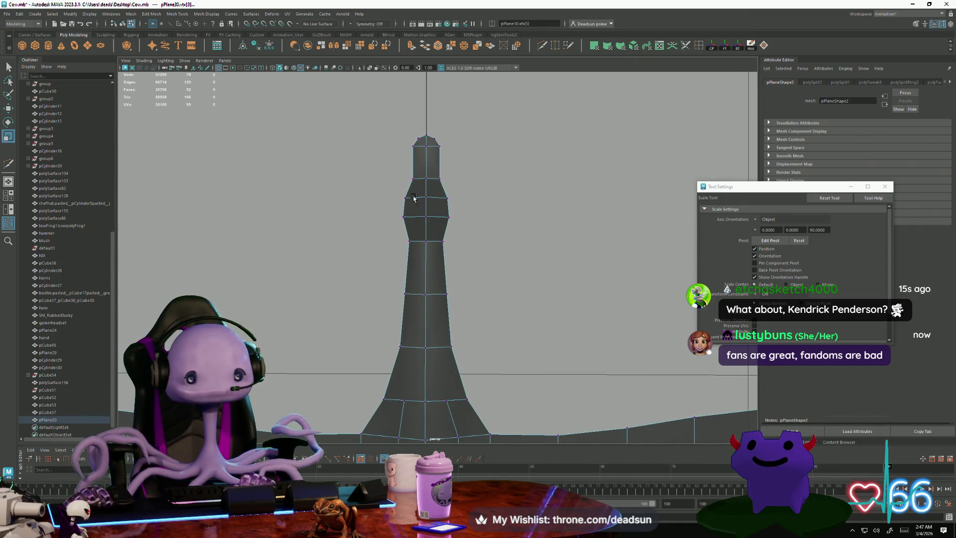
Select both wing-tip vertices and drag them upward on Y
{"action": "mouse_move", "coordinate": [453, 310]}
{"action": "left_mouse_down", "text": "alt"}
{"action": "mouse_move", "coordinate": [373, 271]}
{"action": "mouse_move", "coordinate": [335, 282]}
{"action": "mouse_move", "coordinate": [338, 243]}
{"action": "mouse_move", "coordinate": [337, 279]}
{"action": "mouse_move", "coordinate": [240, 242]}
{"action": "left_mouse_up", "text": "alt"}
{"action": "mouse_move", "coordinate": [310, 353]}
{"action": "left_mouse_down"}
{"action": "mouse_move", "coordinate": [319, 356]}
{"action": "mouse_move", "coordinate": [311, 309]}
{"action": "mouse_move", "coordinate": [313, 328]}
{"action": "left_mouse_up"}
{"action": "left_click_drag", "start_coordinate": [639, 317], "coordinate": [638, 315]}
{"action": "key", "text": "w"}
{"action": "left_click_drag", "start_coordinate": [438, 309], "coordinate": [429, 198], "text": "alt"}
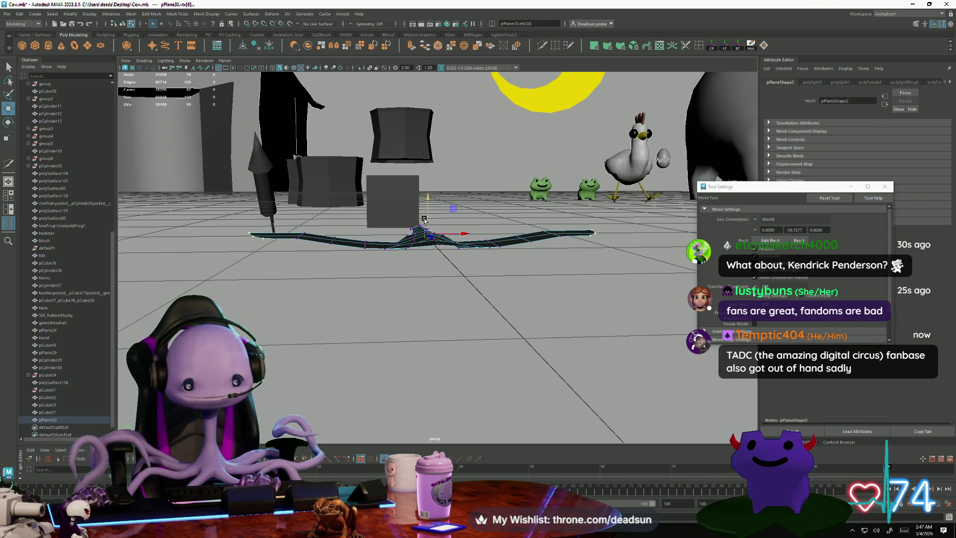
Raise the wing-tip vertices higher, then reselect the bird in vertex mode
{"action": "mouse_move", "coordinate": [426, 196]}
{"action": "left_mouse_down"}
{"action": "mouse_move", "coordinate": [378, 284]}
{"action": "mouse_move", "coordinate": [393, 271]}
{"action": "mouse_move", "coordinate": [290, 298]}
{"action": "mouse_move", "coordinate": [379, 279]}
{"action": "mouse_move", "coordinate": [439, 338]}
{"action": "mouse_move", "coordinate": [455, 248]}
{"action": "mouse_move", "coordinate": [468, 283]}
{"action": "mouse_move", "coordinate": [444, 309]}
{"action": "mouse_move", "coordinate": [388, 326]}
{"action": "mouse_move", "coordinate": [289, 313]}
{"action": "mouse_move", "coordinate": [386, 177]}
{"action": "left_mouse_up"}
{"action": "key", "text": "F8"}
{"action": "scroll", "coordinate": [372, 291], "scroll_direction": "down", "scroll_amount": 10}
{"action": "scroll", "coordinate": [379, 279], "scroll_direction": "up", "scroll_amount": 10}
{"action": "left_click", "coordinate": [455, 247]}
{"action": "scroll", "coordinate": [391, 325], "scroll_direction": "down", "scroll_amount": 3}
{"action": "key", "text": "F9"}
Sweep the wings' centre column of vertices slightly back toward the tail
{"action": "left_click_drag", "start_coordinate": [403, 235], "coordinate": [402, 235]}
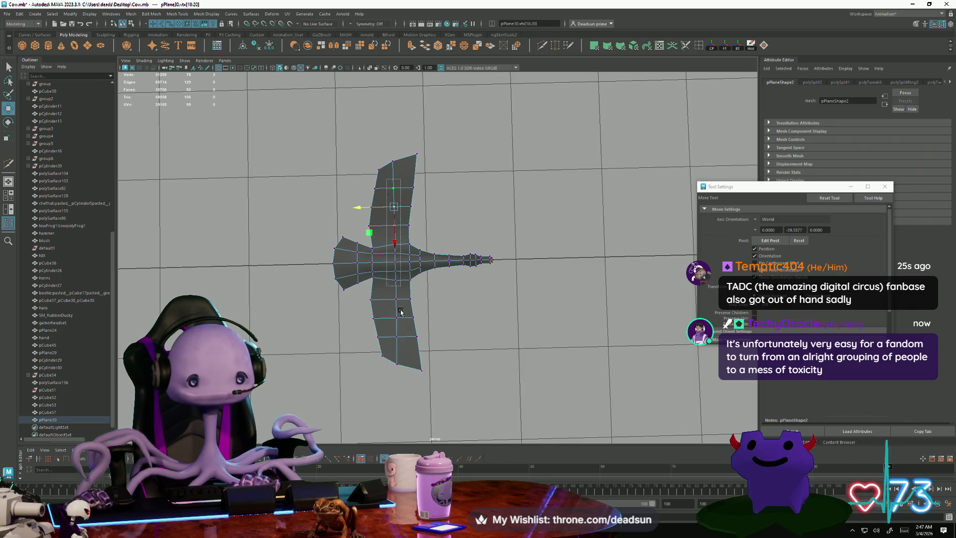
{"action": "left_click_drag", "start_coordinate": [401, 348], "coordinate": [402, 348]}
{"action": "middle_click_drag", "start_coordinate": [361, 262], "coordinate": [358, 262]}
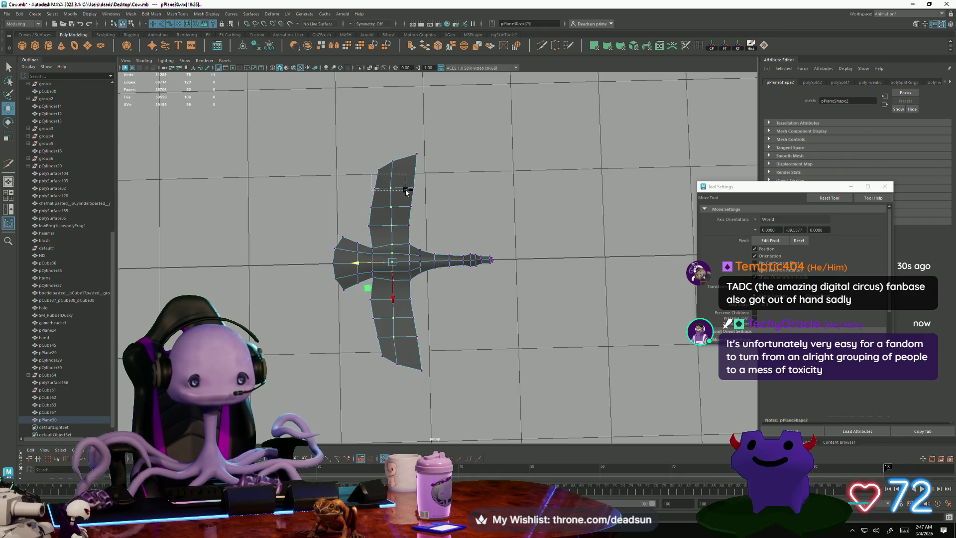
{"action": "left_click_drag", "start_coordinate": [406, 191], "coordinate": [406, 193], "text": "ctrl"}
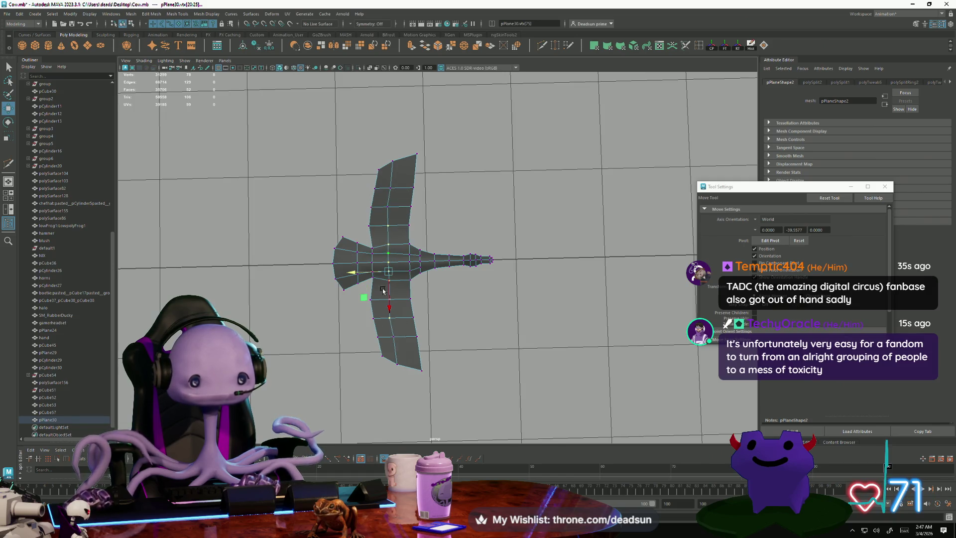
{"action": "left_click_drag", "start_coordinate": [420, 345], "coordinate": [378, 308], "text": "ctrl"}
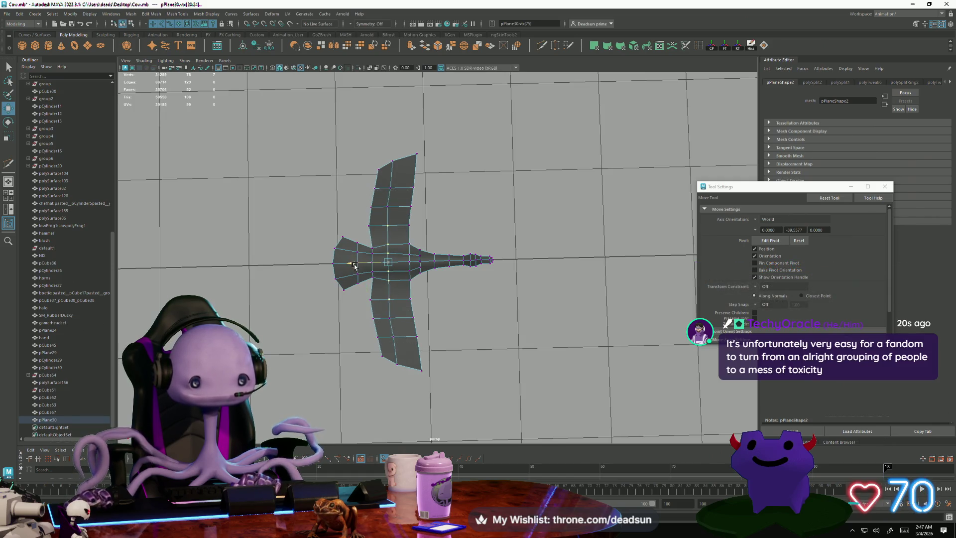
{"action": "left_click_drag", "start_coordinate": [399, 230], "coordinate": [400, 230], "text": "ctrl"}
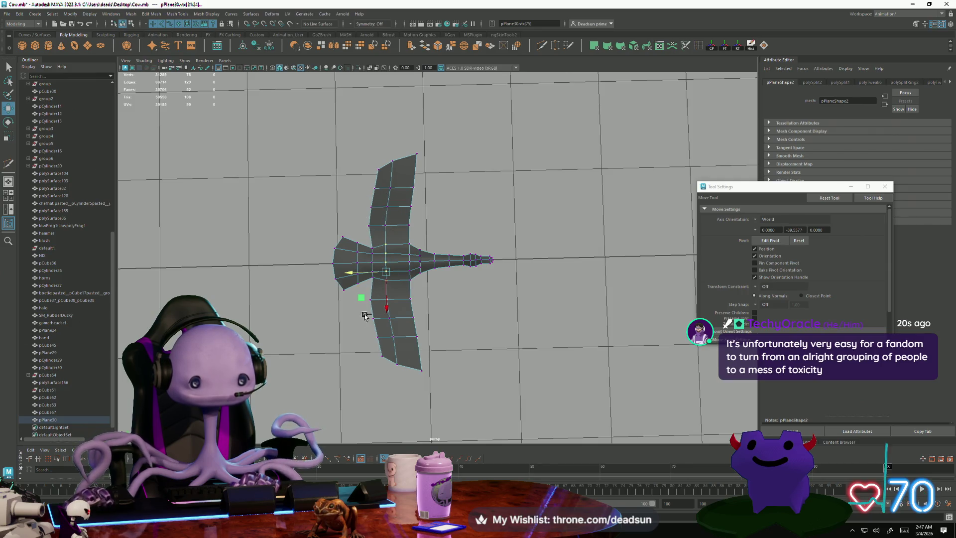
{"action": "left_click_drag", "start_coordinate": [393, 306], "coordinate": [392, 306], "text": "ctrl"}
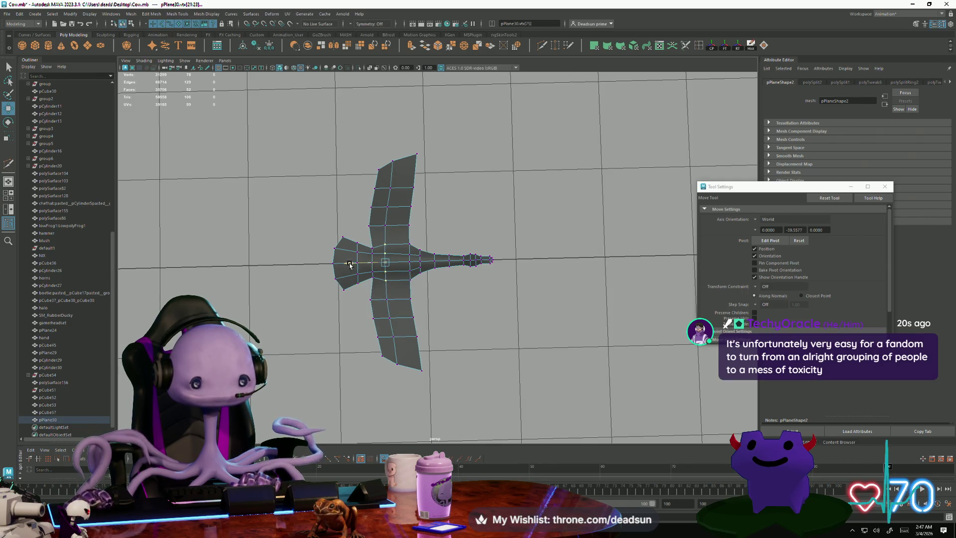
{"action": "mouse_move", "coordinate": [350, 264]}
{"action": "left_mouse_down", "text": "alt"}
{"action": "mouse_move", "coordinate": [455, 345]}
{"action": "mouse_move", "coordinate": [420, 335]}
{"action": "mouse_move", "coordinate": [419, 346]}
{"action": "mouse_move", "coordinate": [411, 329]}
{"action": "mouse_move", "coordinate": [435, 214]}
{"action": "mouse_move", "coordinate": [573, 299]}
{"action": "left_mouse_up", "text": "alt"}
Select the tail vertices and lift them upward along Y
{"action": "mouse_move", "coordinate": [488, 205]}
{"action": "left_mouse_down"}
{"action": "mouse_move", "coordinate": [493, 196]}
{"action": "mouse_move", "coordinate": [484, 203]}
{"action": "left_mouse_up"}
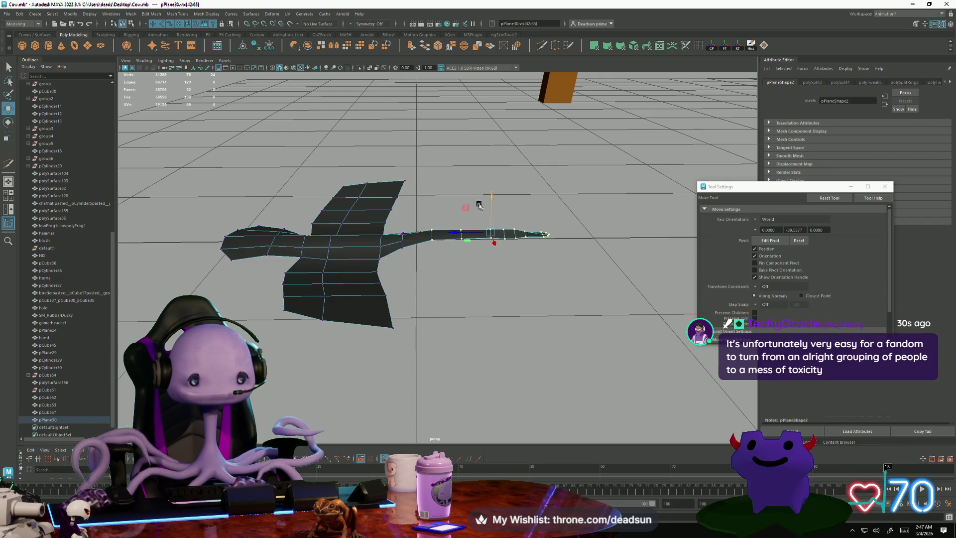
{"action": "left_click_drag", "start_coordinate": [406, 210], "coordinate": [453, 251], "text": "ctrl"}
{"action": "left_click_drag", "start_coordinate": [505, 190], "coordinate": [506, 186]}
{"action": "left_click_drag", "start_coordinate": [438, 191], "coordinate": [476, 287]}
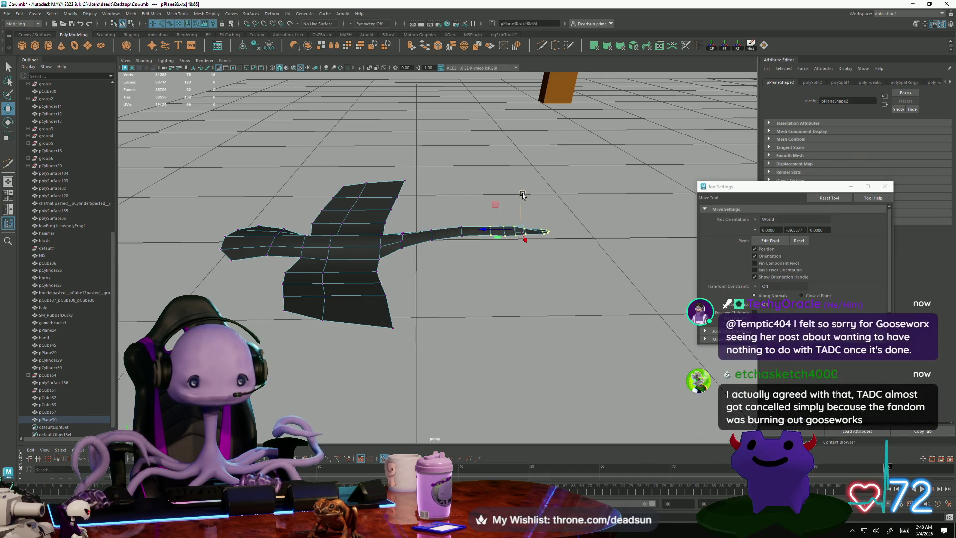
{"action": "left_click_drag", "start_coordinate": [521, 195], "coordinate": [522, 194]}
{"action": "mouse_move", "coordinate": [468, 269]}
{"action": "left_mouse_down", "text": "alt"}
{"action": "mouse_move", "coordinate": [473, 290]}
{"action": "mouse_move", "coordinate": [587, 293]}
{"action": "mouse_move", "coordinate": [299, 229]}
{"action": "mouse_move", "coordinate": [389, 310]}
{"action": "mouse_move", "coordinate": [379, 311]}
{"action": "mouse_move", "coordinate": [377, 298]}
{"action": "left_mouse_up", "text": "alt"}
{"action": "left_click", "coordinate": [462, 230]}
{"action": "key", "text": "Right"}
{"action": "key", "text": "Right"}
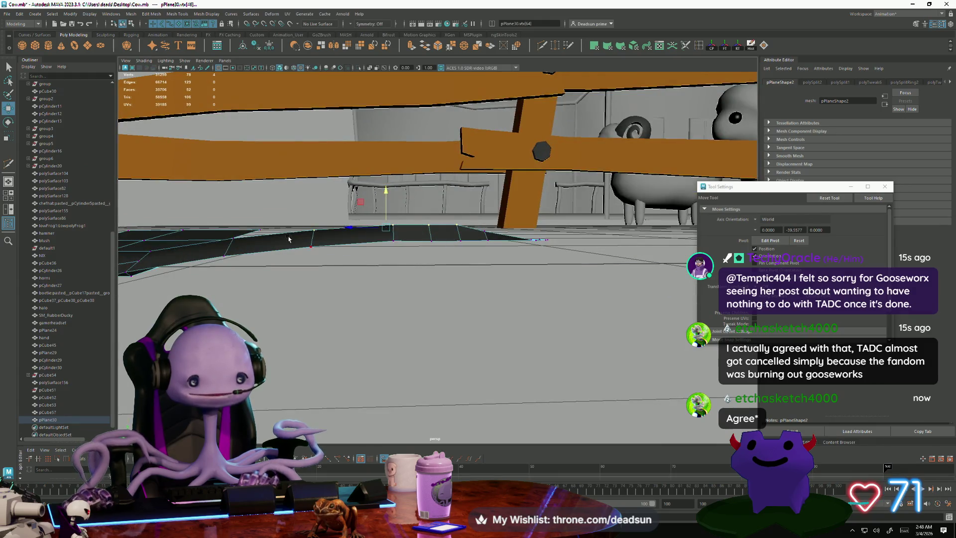
{"action": "mouse_move", "coordinate": [386, 192]}
{"action": "left_mouse_down"}
{"action": "mouse_move", "coordinate": [387, 175]}
{"action": "mouse_move", "coordinate": [299, 209]}
{"action": "mouse_move", "coordinate": [242, 218]}
{"action": "mouse_move", "coordinate": [238, 208]}
{"action": "left_mouse_up"}
Pull individual tail-edge vertices upward and check the mesh from above
{"action": "key", "text": "Left"}
{"action": "key", "text": "Left"}
{"action": "key", "text": "Left"}
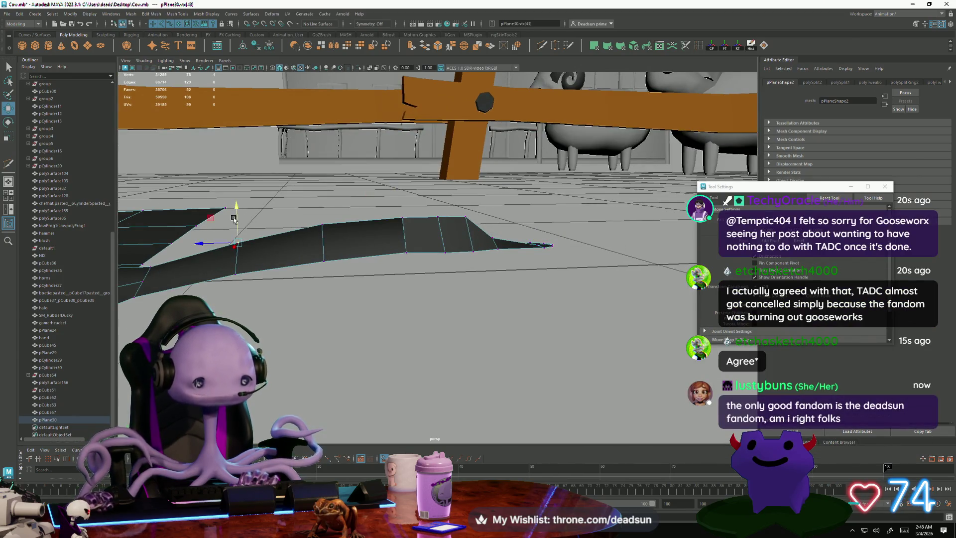
{"action": "scroll", "coordinate": [235, 214], "scroll_direction": "up", "scroll_amount": 5}
{"action": "left_click", "coordinate": [414, 208]}
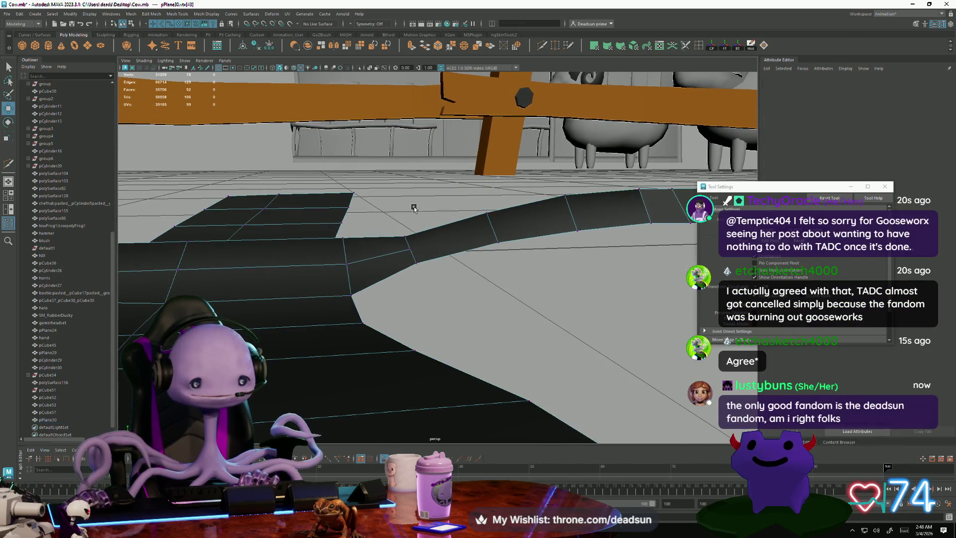
{"action": "left_click", "coordinate": [404, 238]}
{"action": "left_click_drag", "start_coordinate": [404, 204], "coordinate": [405, 197]}
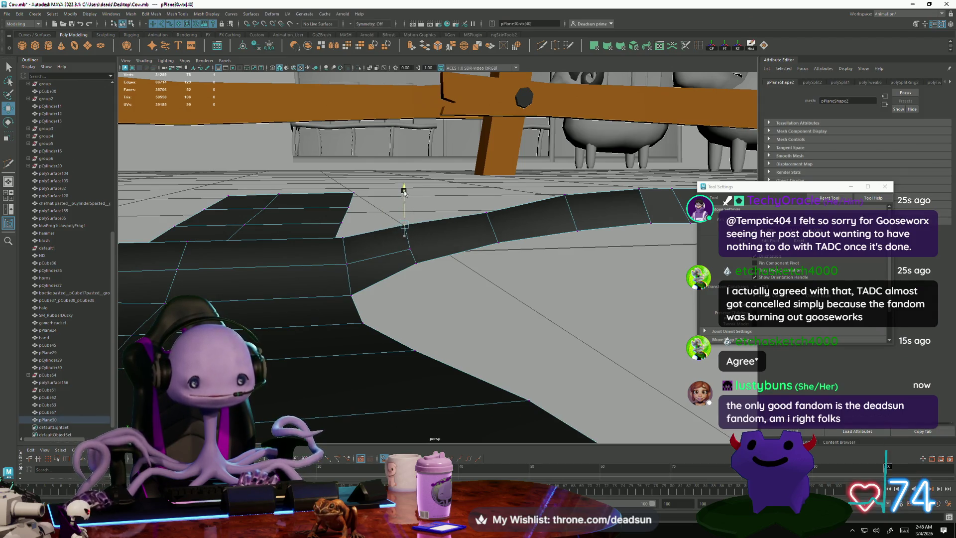
{"action": "left_click", "coordinate": [343, 239]}
{"action": "mouse_move", "coordinate": [367, 226]}
{"action": "left_mouse_down", "text": "alt"}
{"action": "mouse_move", "coordinate": [407, 365]}
{"action": "mouse_move", "coordinate": [406, 351]}
{"action": "mouse_move", "coordinate": [397, 352]}
{"action": "mouse_move", "coordinate": [440, 380]}
{"action": "mouse_move", "coordinate": [447, 330]}
{"action": "mouse_move", "coordinate": [420, 283]}
{"action": "left_mouse_up", "text": "alt"}
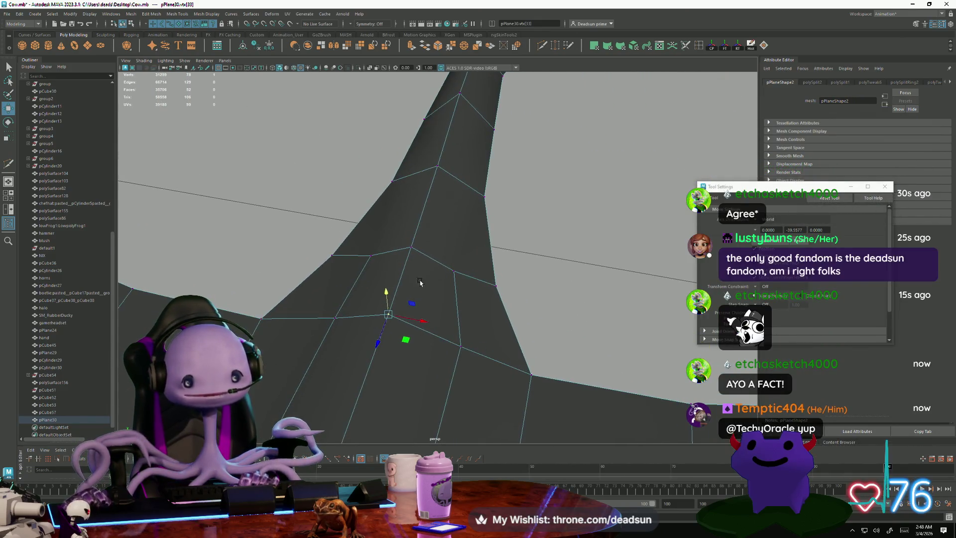
{"action": "left_click", "coordinate": [700, 46]}
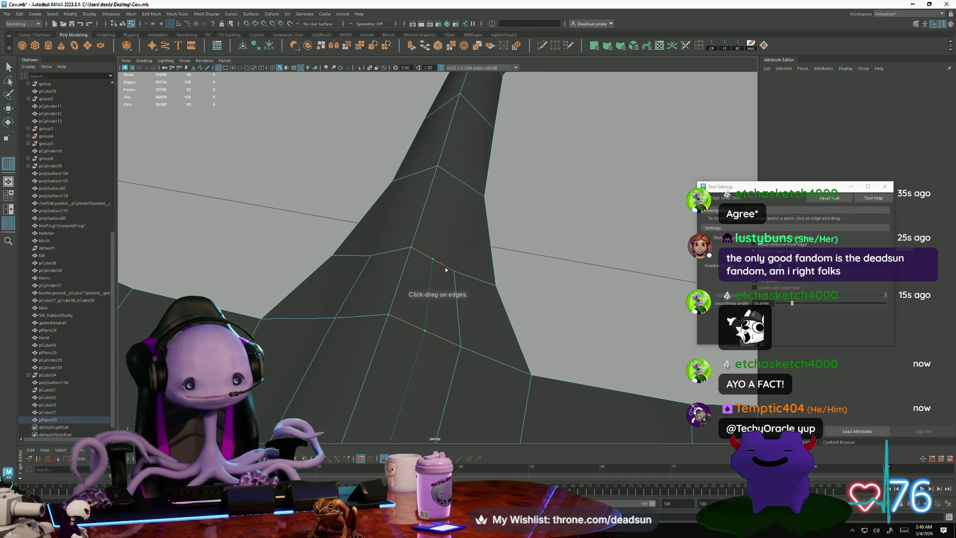
Insert an edge loop across the neck and add a Multi-Cut edge across it
{"action": "left_click", "coordinate": [445, 269]}
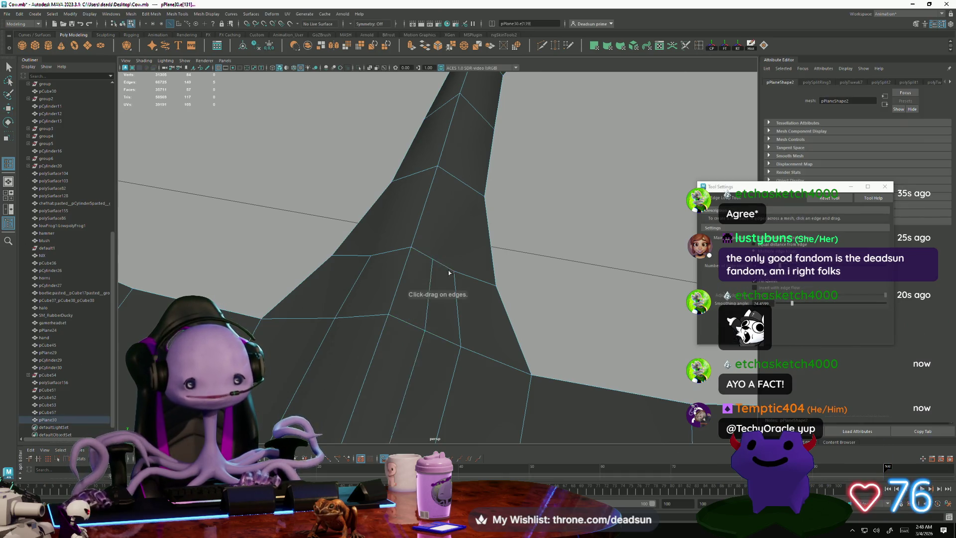
{"action": "double_click", "coordinate": [698, 47]}
{"action": "left_click", "coordinate": [543, 46]}
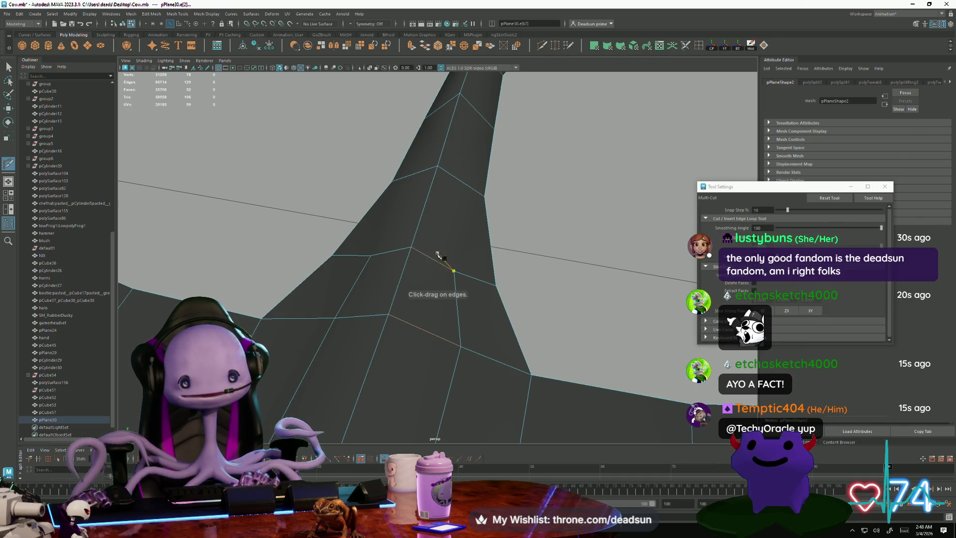
{"action": "left_click", "coordinate": [486, 196]}
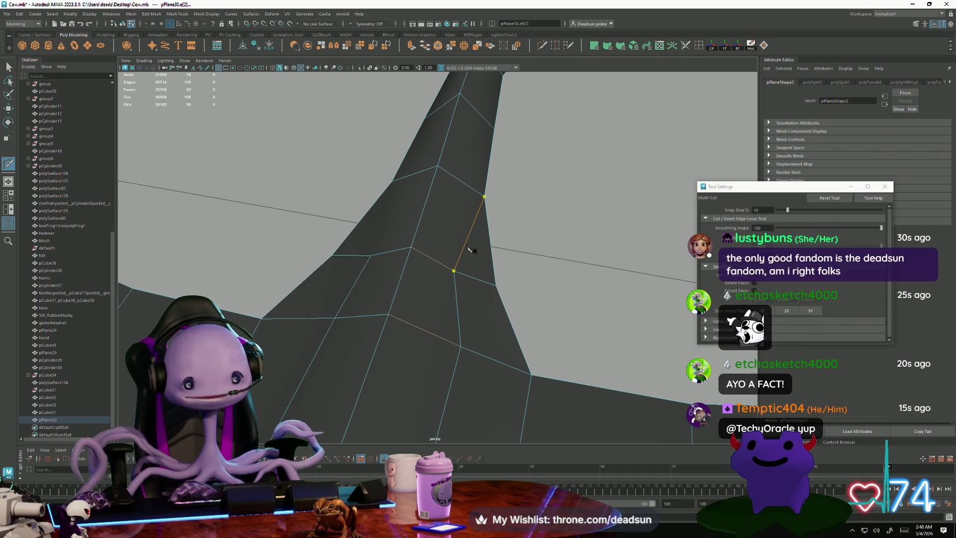
{"action": "key", "text": "Return"}
{"action": "left_click", "coordinate": [412, 172]}
{"action": "key", "text": "Return"}
{"action": "scroll", "coordinate": [397, 297], "scroll_direction": "down", "scroll_amount": 3}
{"action": "scroll", "coordinate": [397, 296], "scroll_direction": "down", "scroll_amount": 3}
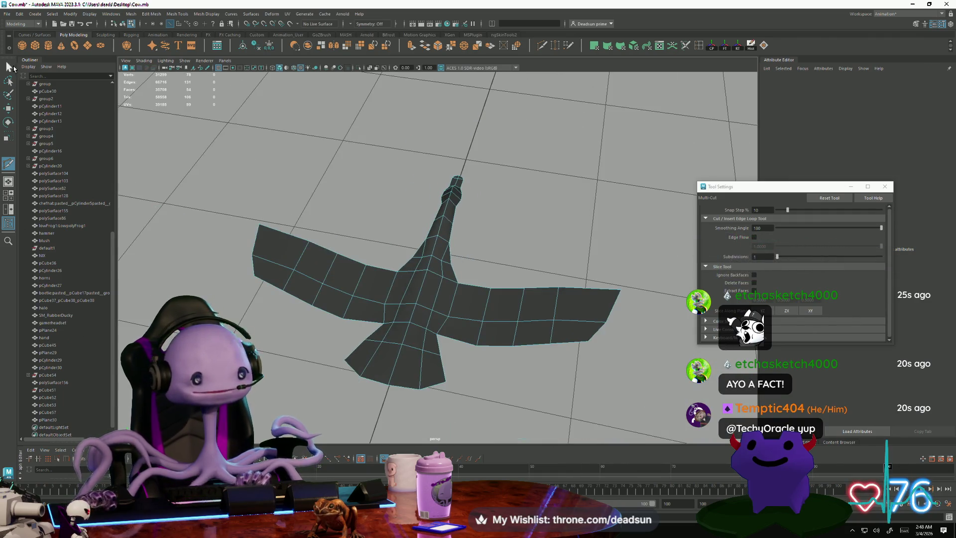
Select the neck-base vertices and scale them outward on X to widen the neck
{"action": "left_click", "coordinate": [13, 68]}
{"action": "scroll", "coordinate": [398, 326], "scroll_direction": "up", "scroll_amount": 5}
{"action": "right_click_drag", "start_coordinate": [440, 316], "coordinate": [374, 319]}
{"action": "left_click", "coordinate": [421, 321]}
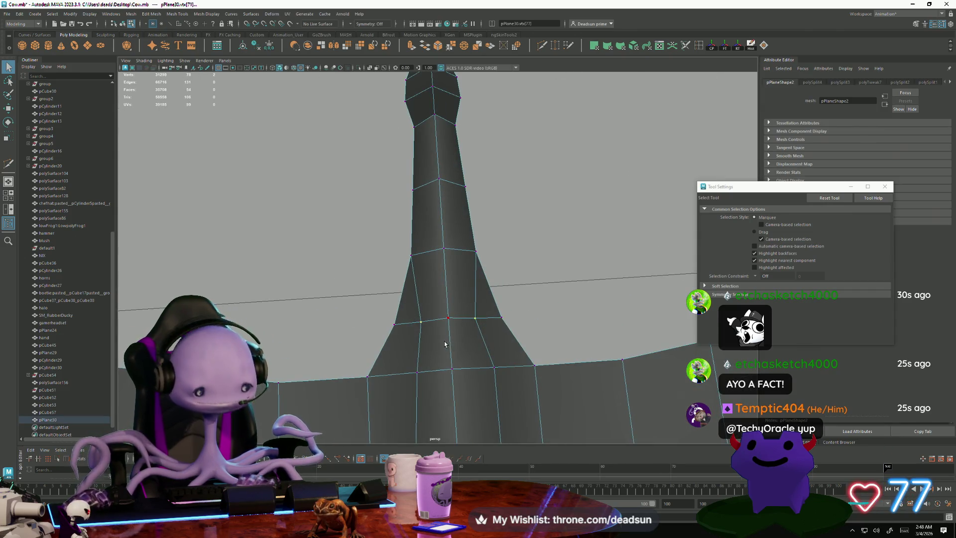
{"action": "scroll", "coordinate": [445, 343], "scroll_direction": "down", "scroll_amount": 5}
{"action": "scroll", "coordinate": [381, 347], "scroll_direction": "up", "scroll_amount": 3}
{"action": "key", "text": "r"}
{"action": "mouse_move", "coordinate": [473, 258]}
{"action": "left_mouse_down"}
{"action": "mouse_move", "coordinate": [485, 259]}
{"action": "mouse_move", "coordinate": [473, 259]}
{"action": "left_mouse_up"}
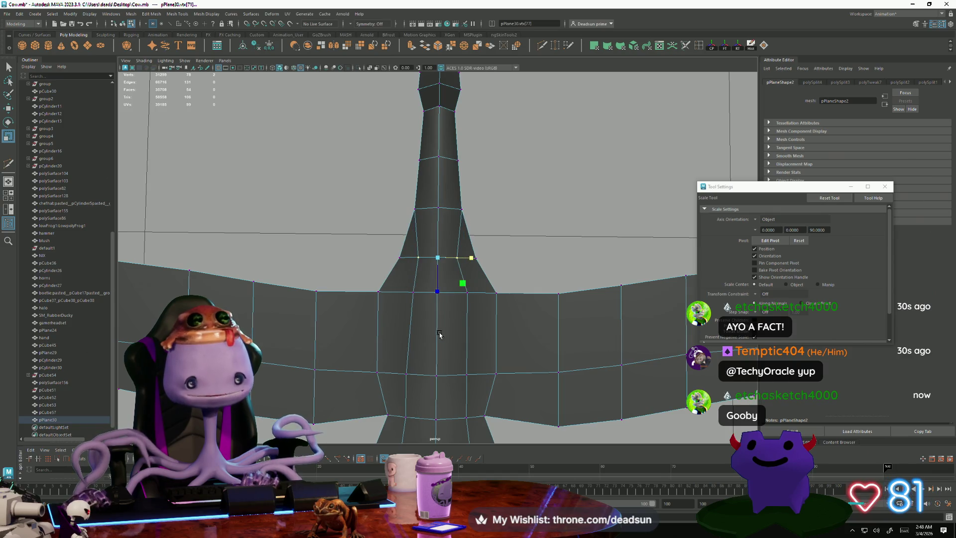
{"action": "mouse_move", "coordinate": [412, 347]}
{"action": "left_mouse_down", "text": "alt"}
{"action": "mouse_move", "coordinate": [475, 328]}
{"action": "mouse_move", "coordinate": [476, 264]}
{"action": "left_mouse_up", "text": "alt"}
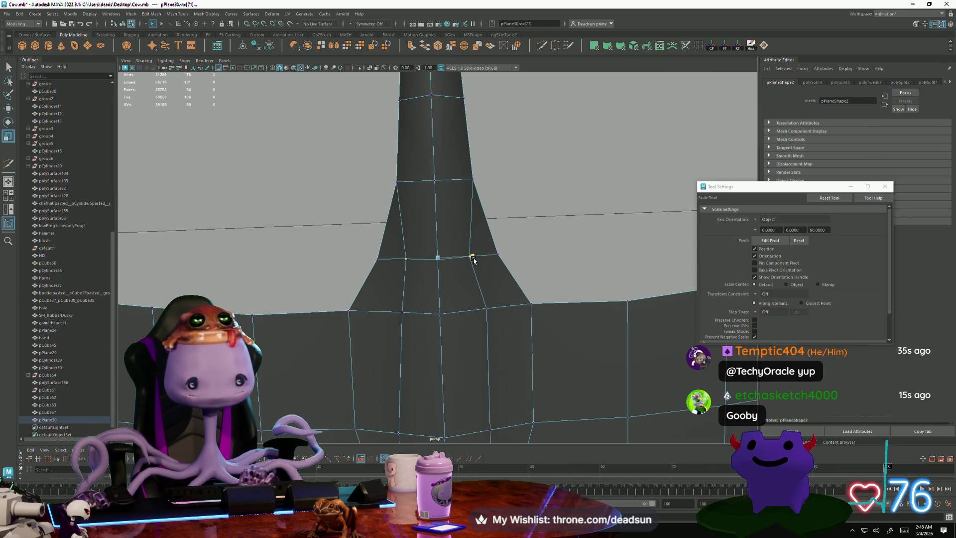
{"action": "mouse_move", "coordinate": [418, 324]}
{"action": "left_mouse_down", "text": "alt"}
{"action": "mouse_move", "coordinate": [414, 299]}
{"action": "mouse_move", "coordinate": [403, 301]}
{"action": "left_mouse_up", "text": "alt"}
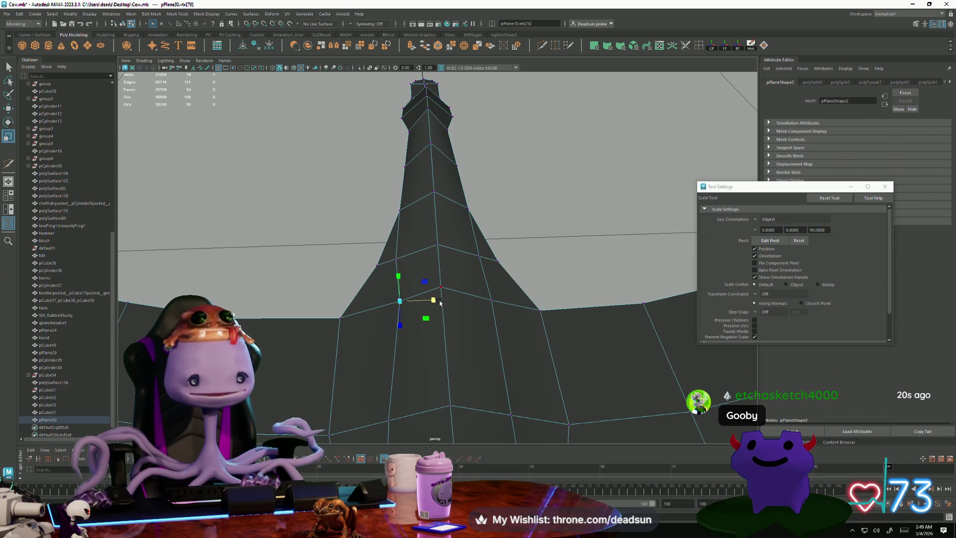
{"action": "key", "text": "w"}
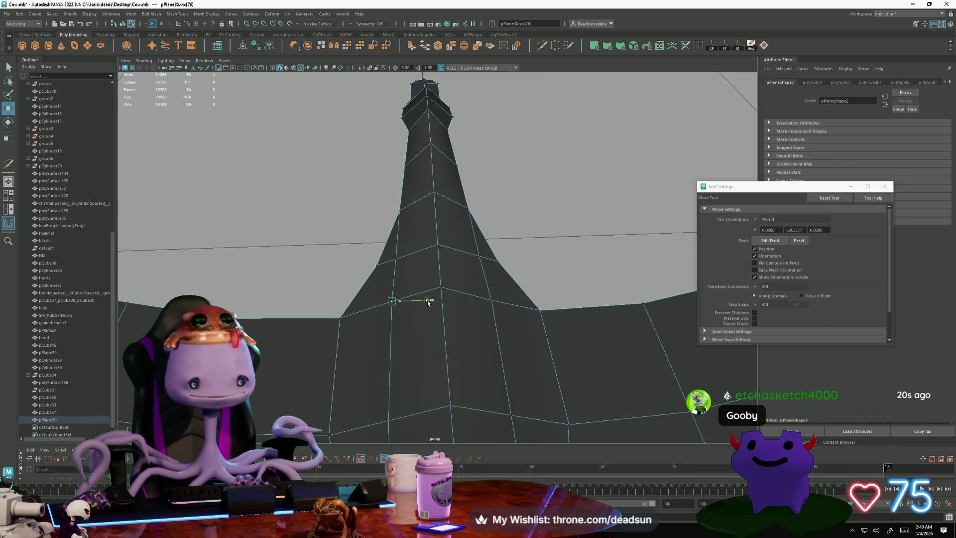
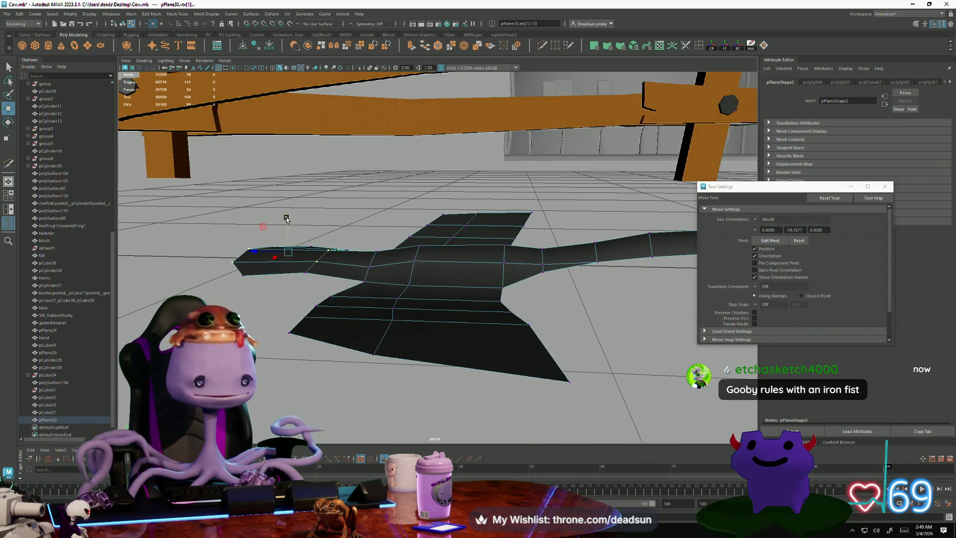
From a top-down view, select the vertex at the tip of the bird mesh's tail
{"action": "mouse_move", "coordinate": [223, 232]}
{"action": "left_mouse_down", "text": "alt"}
{"action": "mouse_move", "coordinate": [222, 248]}
{"action": "mouse_move", "coordinate": [214, 229]}
{"action": "mouse_move", "coordinate": [235, 222]}
{"action": "mouse_move", "coordinate": [289, 316]}
{"action": "mouse_move", "coordinate": [395, 304]}
{"action": "mouse_move", "coordinate": [398, 314]}
{"action": "mouse_move", "coordinate": [392, 299]}
{"action": "left_mouse_up", "text": "alt"}
{"action": "left_click", "coordinate": [242, 241]}
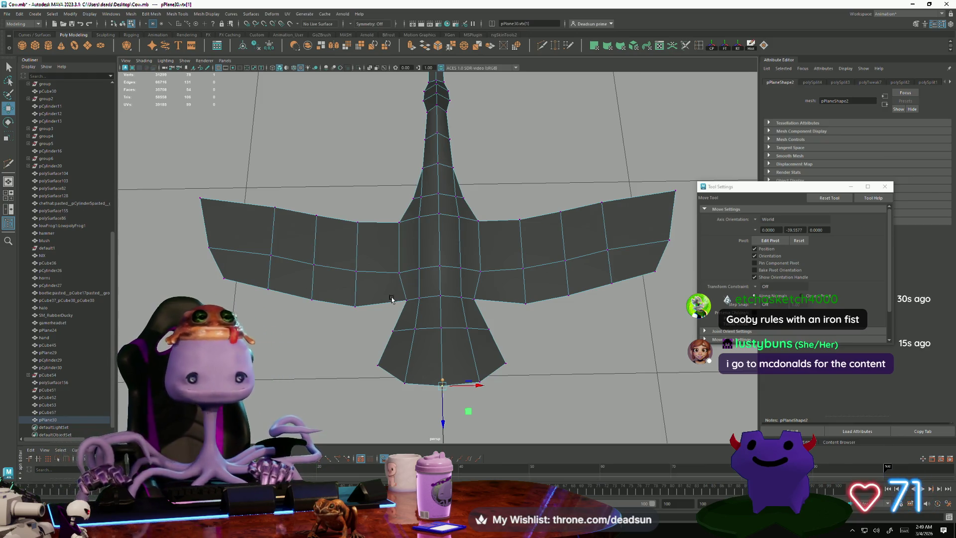
Select the left and right wing-tip vertices together and activate the Scale tool (R)
{"action": "left_click", "coordinate": [195, 201]}
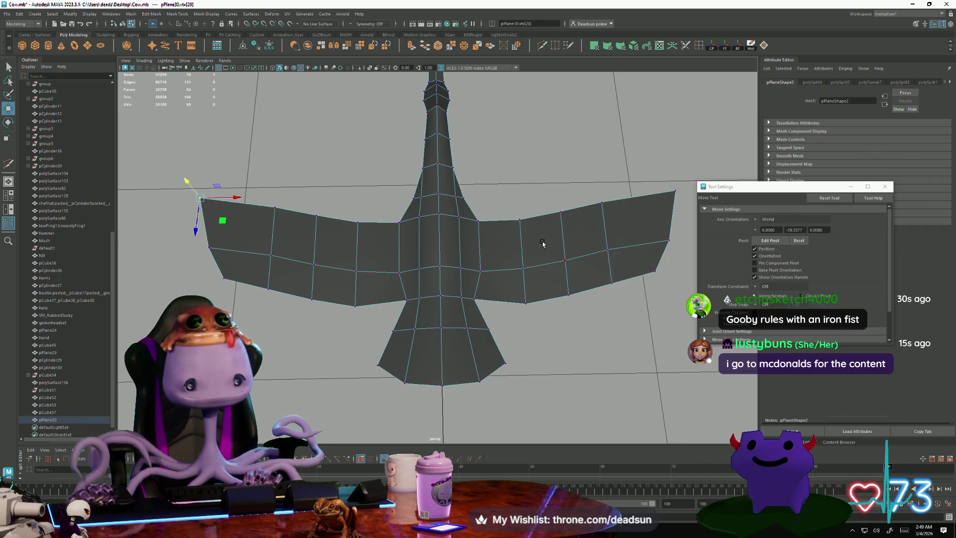
{"action": "scroll", "coordinate": [558, 247], "scroll_direction": "down", "scroll_amount": 5}
{"action": "left_click_drag", "start_coordinate": [524, 226], "coordinate": [551, 248], "text": "shift"}
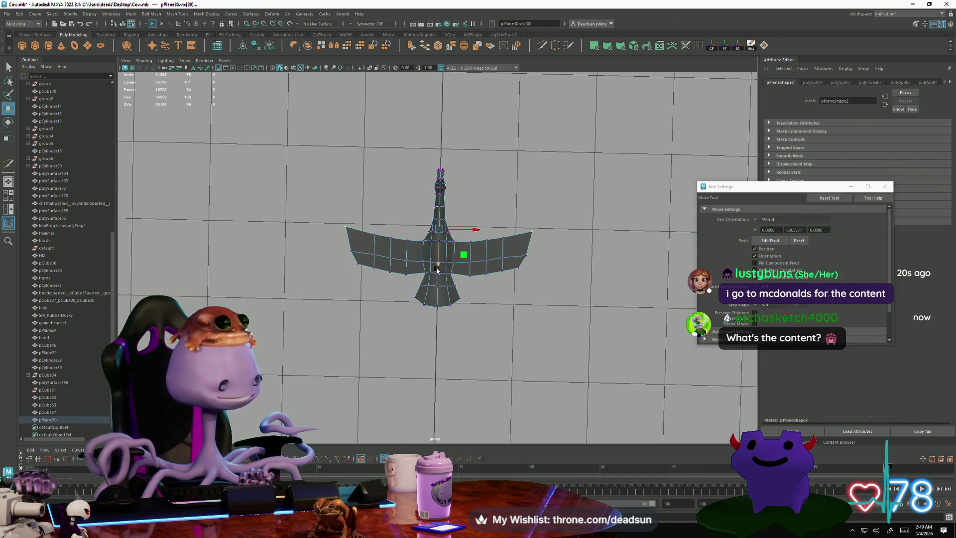
{"action": "left_click_drag", "start_coordinate": [393, 324], "coordinate": [387, 312], "text": "alt"}
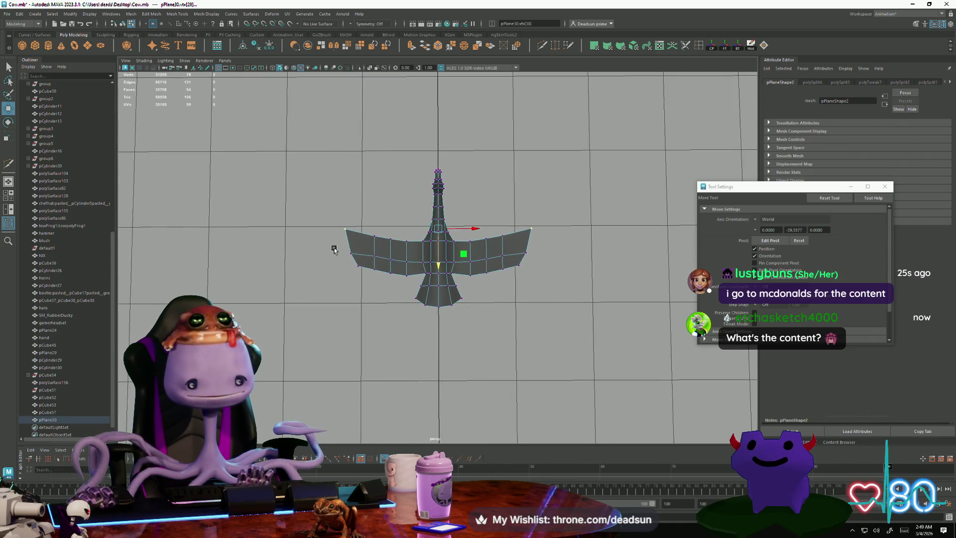
{"action": "left_click_drag", "start_coordinate": [356, 255], "coordinate": [356, 256]}
{"action": "left_click", "coordinate": [524, 248], "text": "shift"}
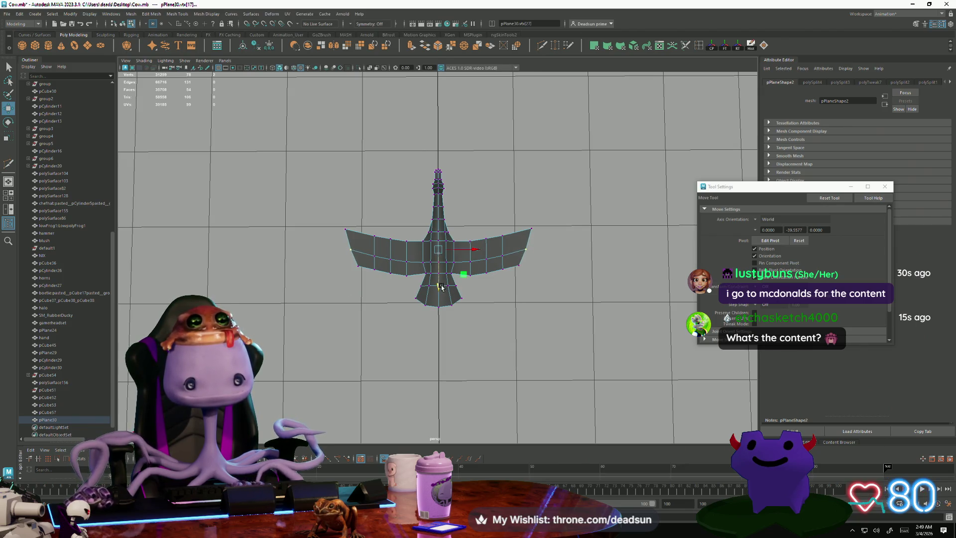
{"action": "key", "text": "r"}
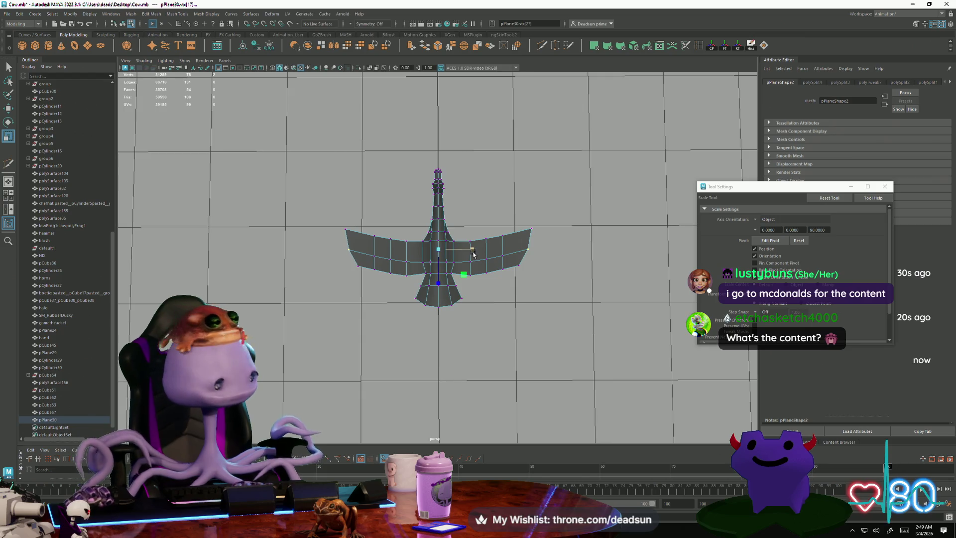
Pick edges at the base of the bird's neck, then return to object selection via the marking menu
{"action": "mouse_move", "coordinate": [466, 279]}
{"action": "left_mouse_down", "text": "alt"}
{"action": "mouse_move", "coordinate": [455, 316]}
{"action": "mouse_move", "coordinate": [478, 346]}
{"action": "mouse_move", "coordinate": [521, 324]}
{"action": "mouse_move", "coordinate": [438, 293]}
{"action": "mouse_move", "coordinate": [438, 278]}
{"action": "mouse_move", "coordinate": [470, 321]}
{"action": "mouse_move", "coordinate": [464, 340]}
{"action": "mouse_move", "coordinate": [506, 303]}
{"action": "mouse_move", "coordinate": [551, 305]}
{"action": "mouse_move", "coordinate": [494, 304]}
{"action": "mouse_move", "coordinate": [491, 322]}
{"action": "mouse_move", "coordinate": [367, 324]}
{"action": "mouse_move", "coordinate": [367, 312]}
{"action": "mouse_move", "coordinate": [438, 336]}
{"action": "mouse_move", "coordinate": [476, 310]}
{"action": "mouse_move", "coordinate": [392, 309]}
{"action": "mouse_move", "coordinate": [442, 324]}
{"action": "mouse_move", "coordinate": [424, 340]}
{"action": "left_mouse_up", "text": "alt"}
{"action": "key", "text": "F10"}
{"action": "left_click", "coordinate": [474, 324]}
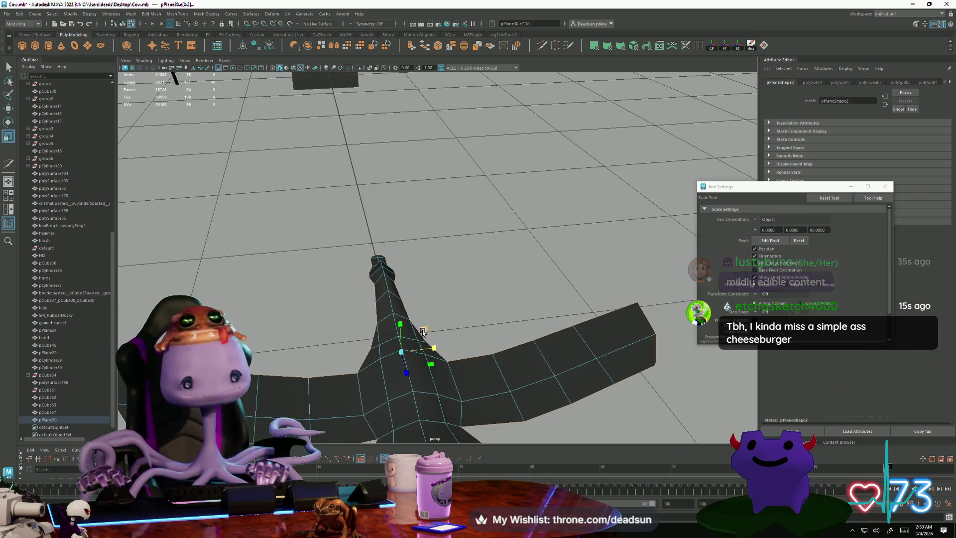
{"action": "left_click_drag", "start_coordinate": [358, 368], "coordinate": [429, 319], "text": "alt"}
{"action": "right_click_drag", "start_coordinate": [429, 319], "coordinate": [430, 359]}
{"action": "mouse_move", "coordinate": [429, 359]}
{"action": "left_mouse_down", "text": "alt"}
{"action": "mouse_move", "coordinate": [255, 389]}
{"action": "mouse_move", "coordinate": [343, 351]}
{"action": "mouse_move", "coordinate": [327, 357]}
{"action": "mouse_move", "coordinate": [336, 352]}
{"action": "mouse_move", "coordinate": [342, 367]}
{"action": "mouse_move", "coordinate": [348, 352]}
{"action": "left_mouse_up", "text": "alt"}
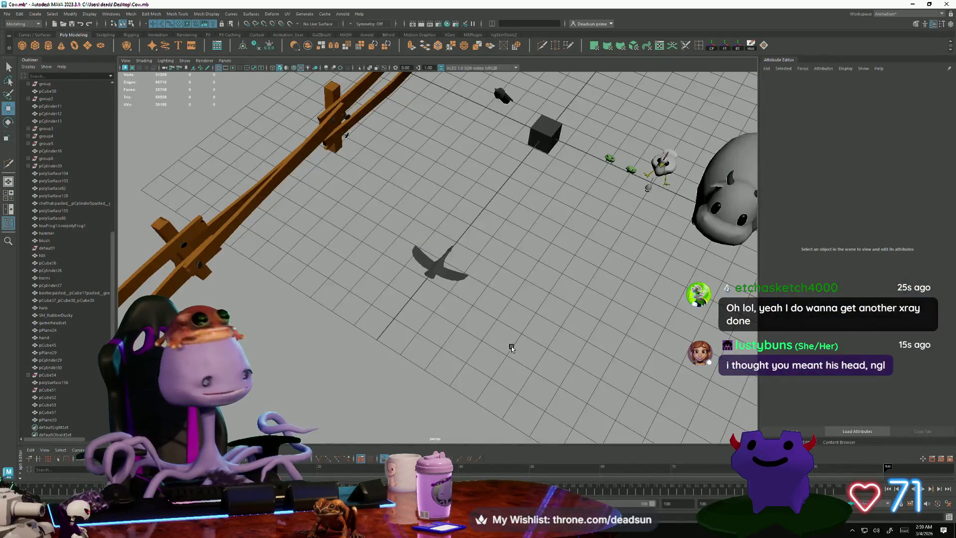
Select and frame the bird mesh pPlane30, then rotate it to a new orientation
{"action": "scroll", "coordinate": [512, 349], "scroll_direction": "up", "scroll_amount": 5}
{"action": "mouse_move", "coordinate": [495, 375]}
{"action": "left_mouse_down", "text": "alt"}
{"action": "mouse_move", "coordinate": [433, 397]}
{"action": "mouse_move", "coordinate": [452, 419]}
{"action": "mouse_move", "coordinate": [470, 413]}
{"action": "mouse_move", "coordinate": [454, 386]}
{"action": "left_mouse_up", "text": "alt"}
{"action": "mouse_move", "coordinate": [478, 355]}
{"action": "left_mouse_down", "text": "alt"}
{"action": "mouse_move", "coordinate": [570, 323]}
{"action": "mouse_move", "coordinate": [462, 326]}
{"action": "left_mouse_up", "text": "alt"}
{"action": "left_click", "coordinate": [357, 278]}
{"action": "key", "text": "f"}
{"action": "mouse_move", "coordinate": [358, 278]}
{"action": "left_mouse_down", "text": "alt"}
{"action": "mouse_move", "coordinate": [279, 358]}
{"action": "mouse_move", "coordinate": [256, 324]}
{"action": "mouse_move", "coordinate": [358, 324]}
{"action": "left_mouse_up", "text": "alt"}
{"action": "key", "text": "e"}
{"action": "mouse_move", "coordinate": [453, 286]}
{"action": "left_mouse_down"}
{"action": "mouse_move", "coordinate": [422, 274]}
{"action": "mouse_move", "coordinate": [446, 275]}
{"action": "left_mouse_up"}
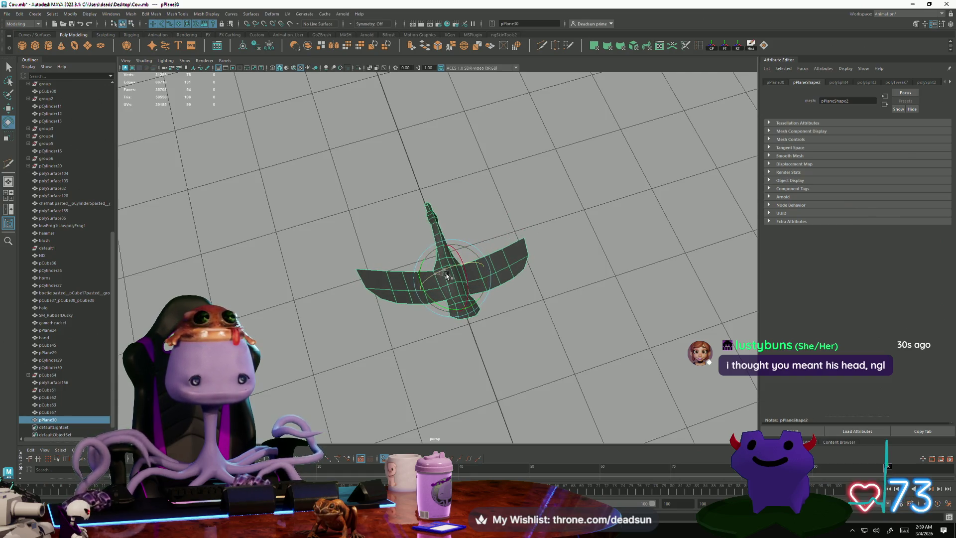
Reselect the bird and zoom in for a closer top-down look at it
{"action": "left_click", "coordinate": [438, 341]}
{"action": "mouse_move", "coordinate": [421, 367]}
{"action": "left_mouse_down", "text": "alt"}
{"action": "mouse_move", "coordinate": [429, 330]}
{"action": "mouse_move", "coordinate": [402, 359]}
{"action": "mouse_move", "coordinate": [401, 373]}
{"action": "mouse_move", "coordinate": [449, 371]}
{"action": "mouse_move", "coordinate": [455, 283]}
{"action": "left_mouse_up", "text": "alt"}
{"action": "left_click", "coordinate": [455, 283]}
{"action": "right_click_drag", "start_coordinate": [455, 298], "coordinate": [455, 332], "text": "alt"}
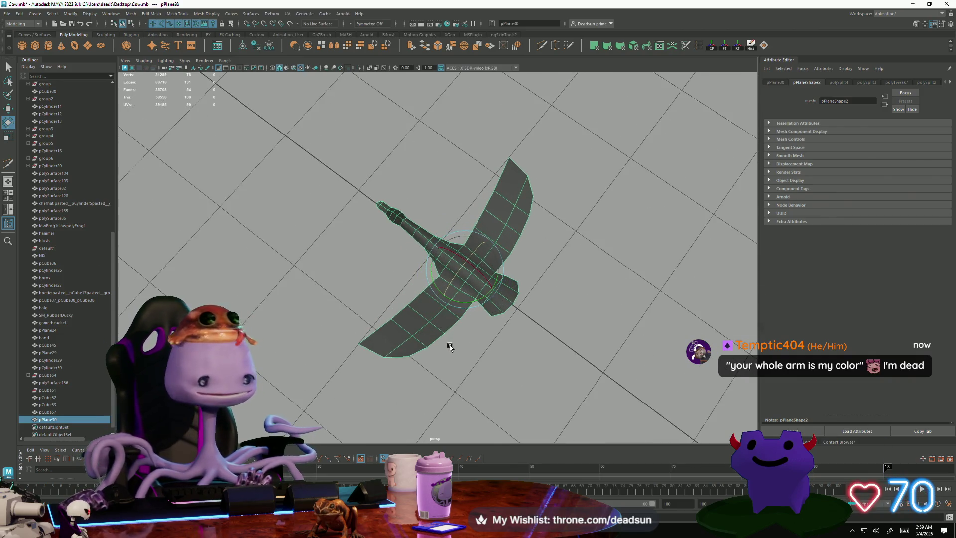
{"action": "scroll", "coordinate": [459, 342], "scroll_direction": "up", "scroll_amount": 2}
{"action": "left_click_drag", "start_coordinate": [465, 373], "coordinate": [440, 365]}
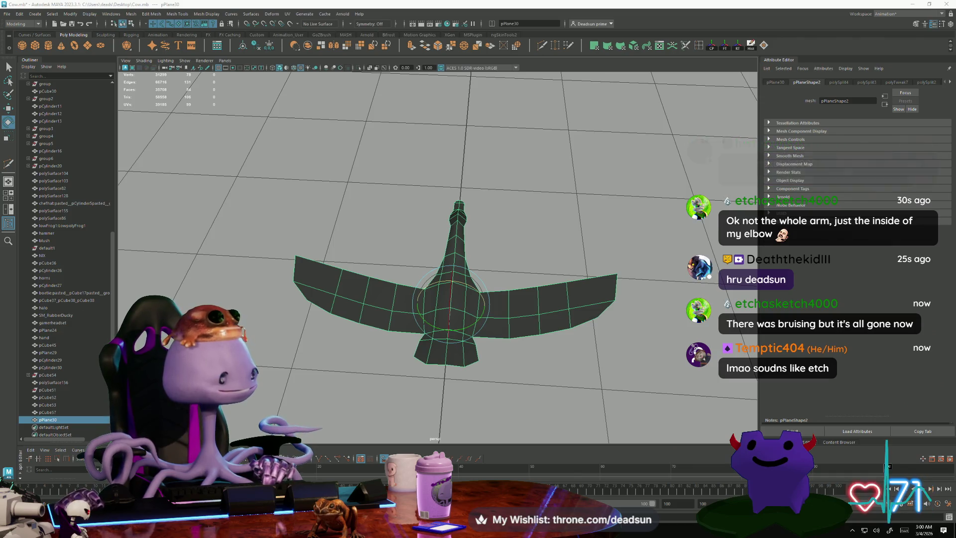
{"action": "mouse_move", "coordinate": [501, 356]}
{"action": "left_mouse_down", "text": "alt"}
{"action": "mouse_move", "coordinate": [502, 379]}
{"action": "mouse_move", "coordinate": [460, 392]}
{"action": "left_mouse_up", "text": "alt"}
Marquee-select the middle vertex row across the wings and body and nudge it slightly up in Y
{"action": "scroll", "coordinate": [449, 381], "scroll_direction": "up", "scroll_amount": 2}
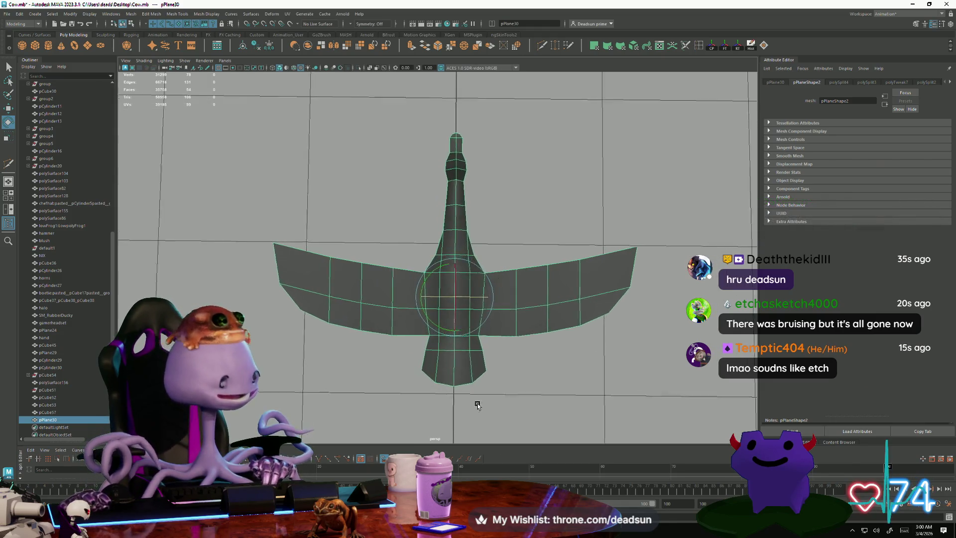
{"action": "right_click_drag", "start_coordinate": [422, 311], "coordinate": [358, 299]}
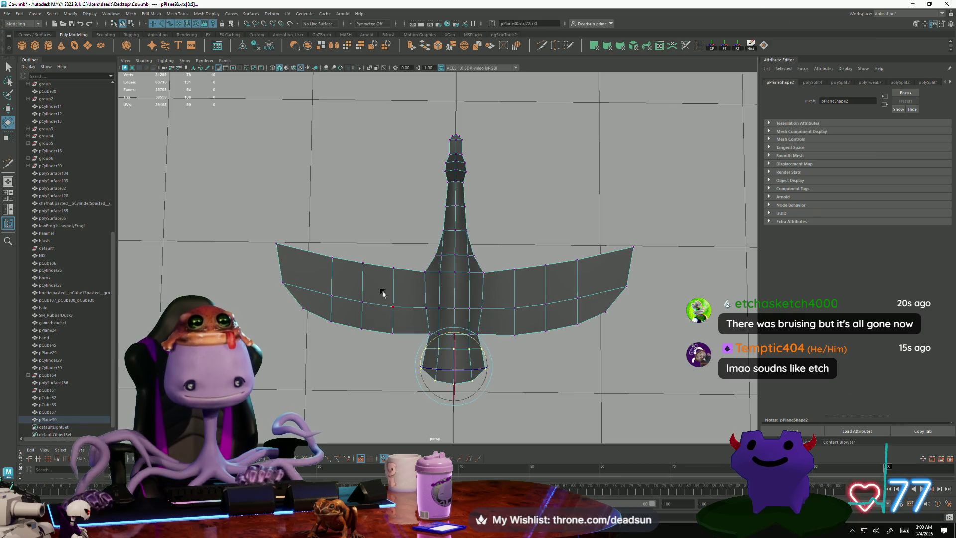
{"action": "left_click_drag", "start_coordinate": [470, 317], "coordinate": [526, 323]}
{"action": "key", "text": "w"}
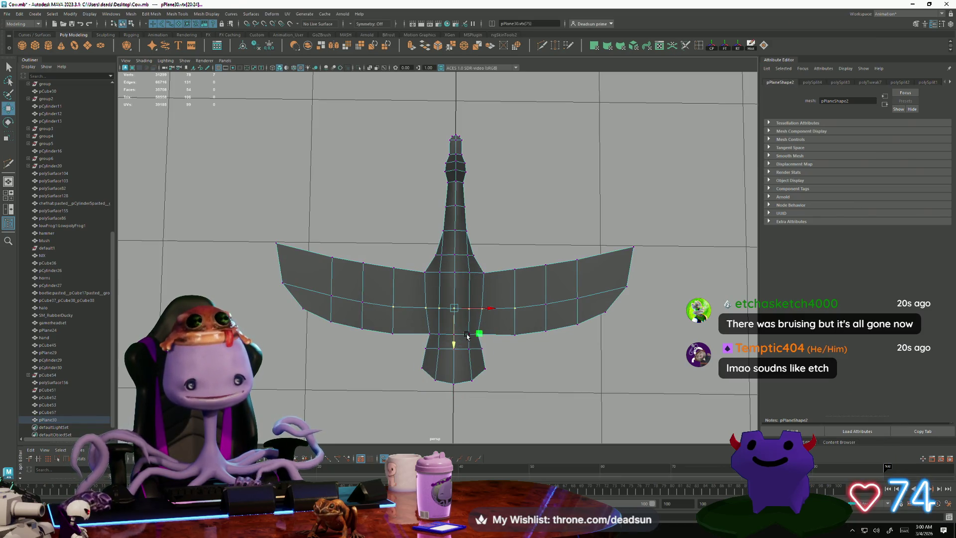
{"action": "middle_click_drag", "start_coordinate": [453, 343], "coordinate": [453, 341]}
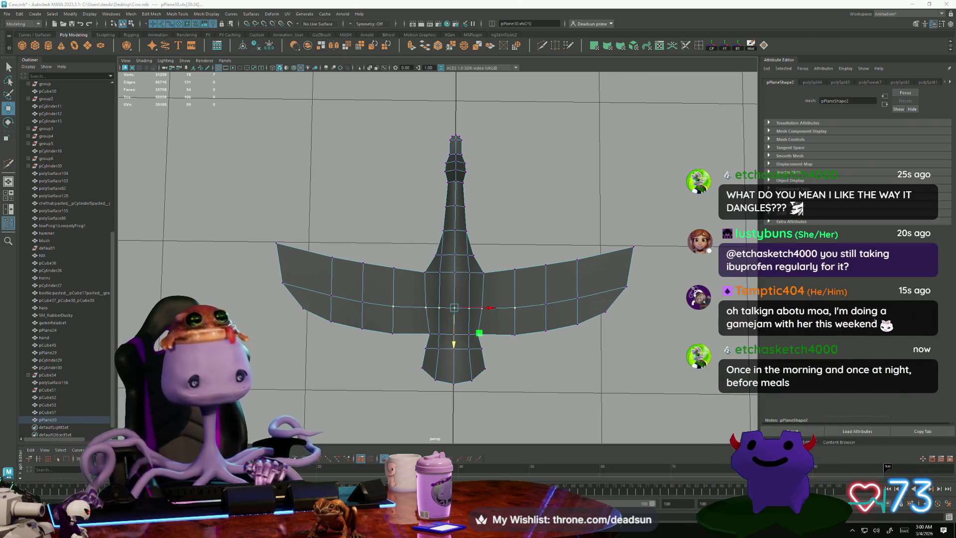
{"action": "scroll", "coordinate": [306, 270], "scroll_direction": "down", "scroll_amount": 3}
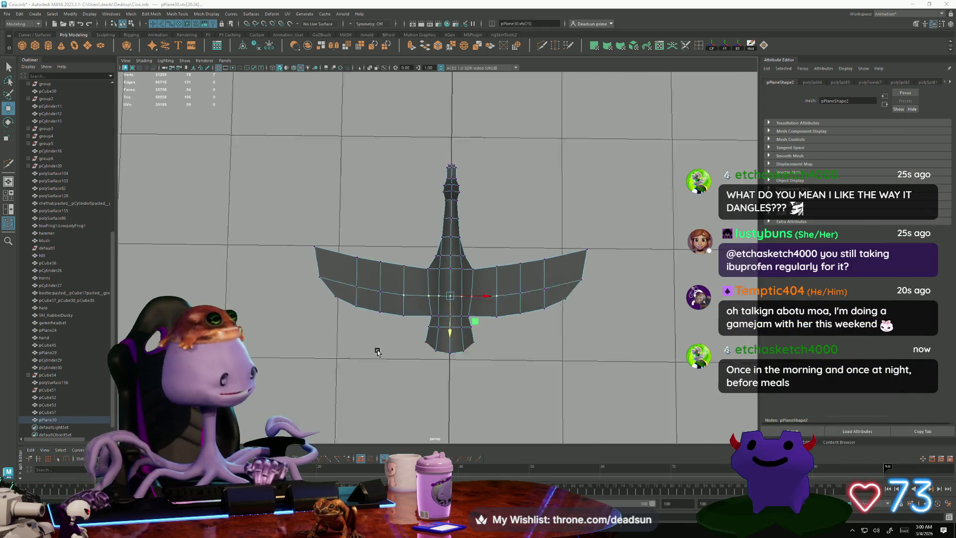
Back in Object Mode, scale pPlane30 up uniformly, then reselect and frame the enlarged bird
{"action": "left_click", "coordinate": [589, 350]}
{"action": "scroll", "coordinate": [589, 350], "scroll_direction": "down", "scroll_amount": 8}
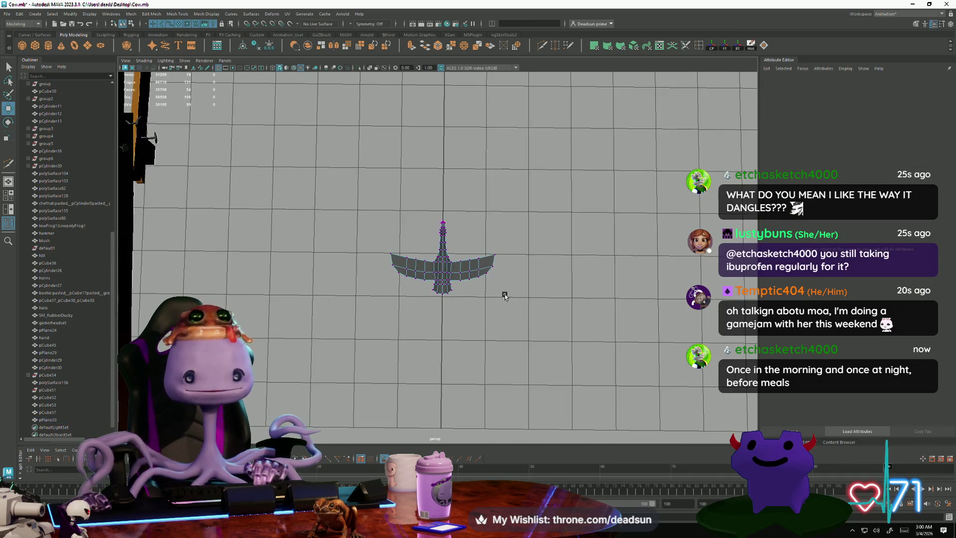
{"action": "scroll", "coordinate": [369, 277], "scroll_direction": "up", "scroll_amount": 1}
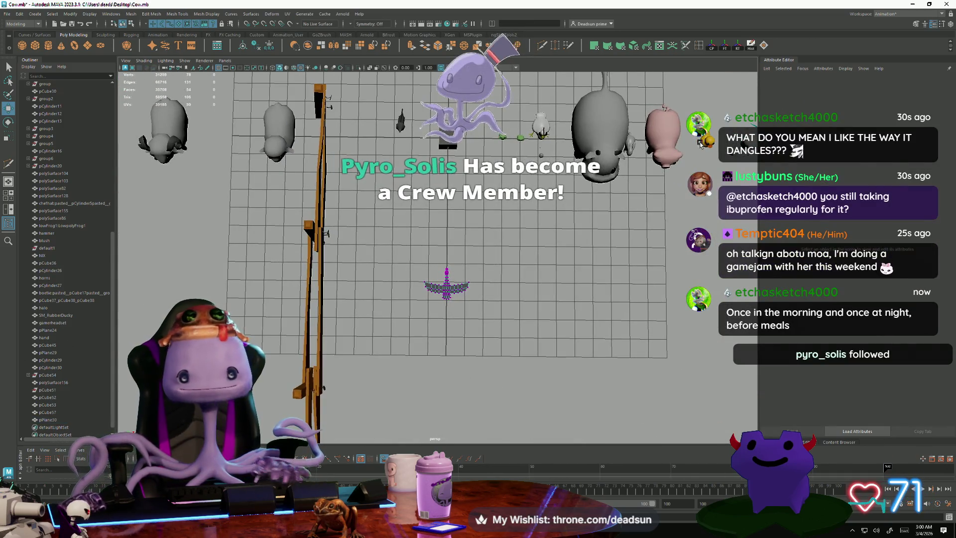
{"action": "right_click_drag", "start_coordinate": [447, 290], "coordinate": [466, 284]}
{"action": "key", "text": "r"}
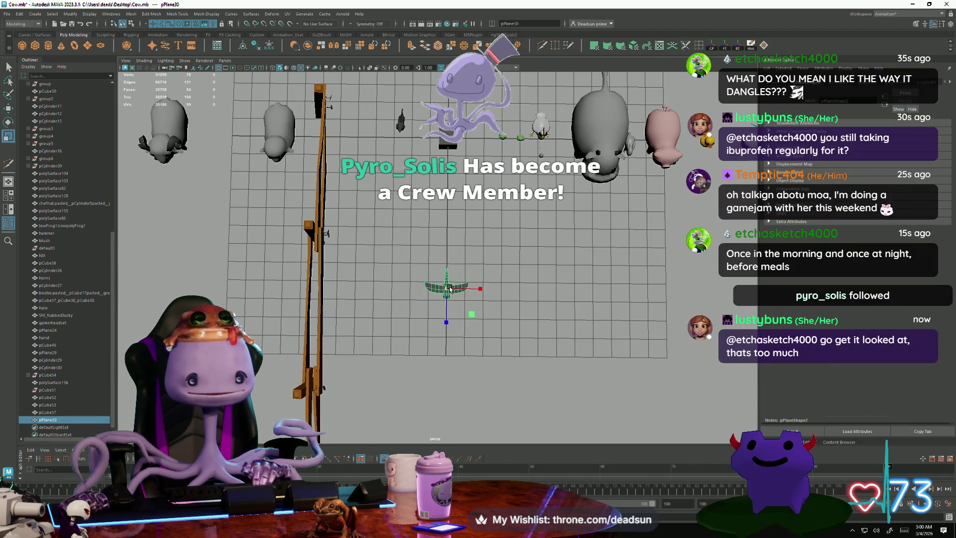
{"action": "mouse_move", "coordinate": [450, 288]}
{"action": "left_mouse_down"}
{"action": "mouse_move", "coordinate": [553, 280]}
{"action": "mouse_move", "coordinate": [459, 306]}
{"action": "mouse_move", "coordinate": [495, 312]}
{"action": "mouse_move", "coordinate": [457, 331]}
{"action": "mouse_move", "coordinate": [437, 300]}
{"action": "mouse_move", "coordinate": [417, 436]}
{"action": "mouse_move", "coordinate": [420, 337]}
{"action": "mouse_move", "coordinate": [480, 328]}
{"action": "mouse_move", "coordinate": [415, 270]}
{"action": "left_mouse_up"}
{"action": "left_click", "coordinate": [553, 280]}
{"action": "left_click", "coordinate": [427, 393]}
{"action": "key", "text": "f"}
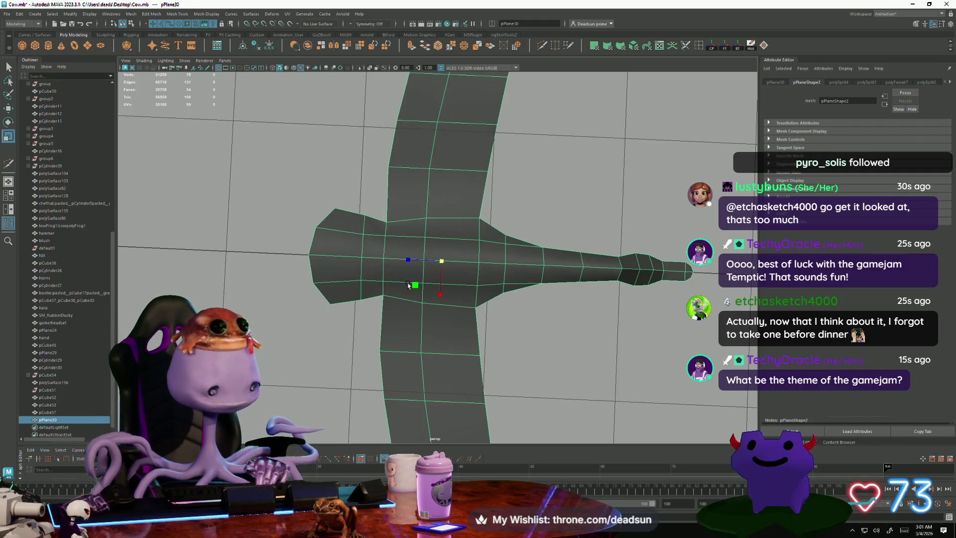
{"action": "left_click_drag", "start_coordinate": [408, 285], "coordinate": [412, 266], "text": "alt"}
Select a group of the bird's body vertices and raise them with the Move tool
{"action": "key", "text": "F9"}
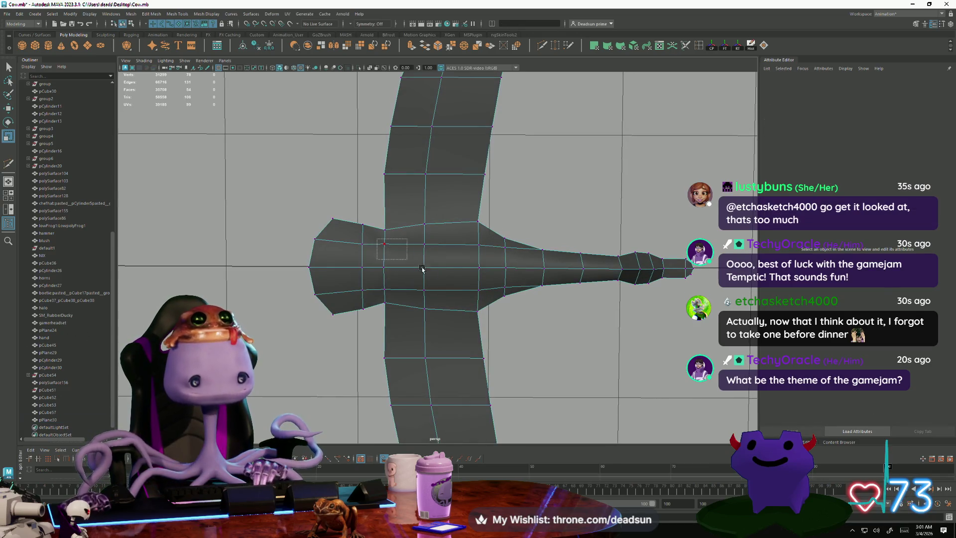
{"action": "left_click_drag", "start_coordinate": [486, 300], "coordinate": [467, 315]}
{"action": "key", "text": "f"}
{"action": "scroll", "coordinate": [459, 327], "scroll_direction": "down", "scroll_amount": 5}
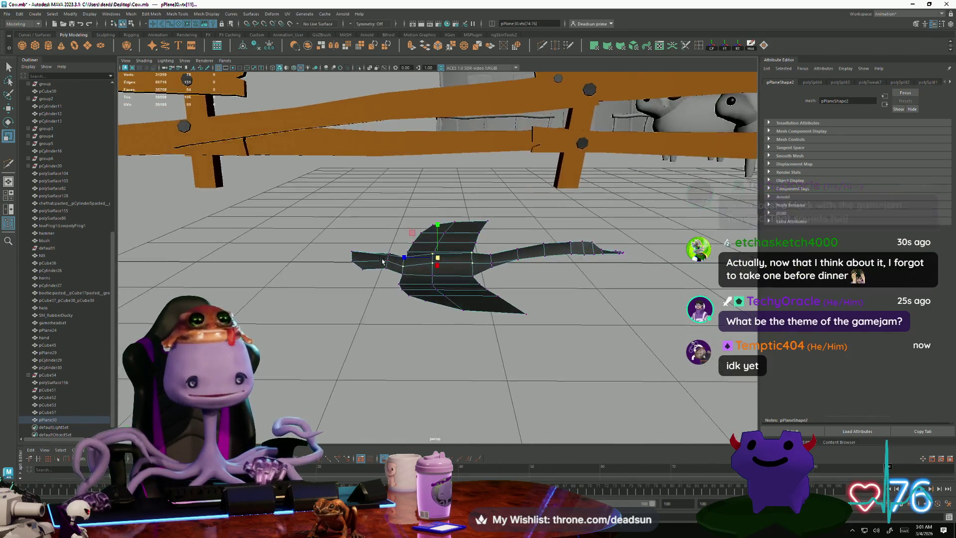
{"action": "scroll", "coordinate": [468, 315], "scroll_direction": "up", "scroll_amount": 2}
{"action": "middle_click_drag", "start_coordinate": [469, 315], "coordinate": [461, 314]}
{"action": "key", "text": "w"}
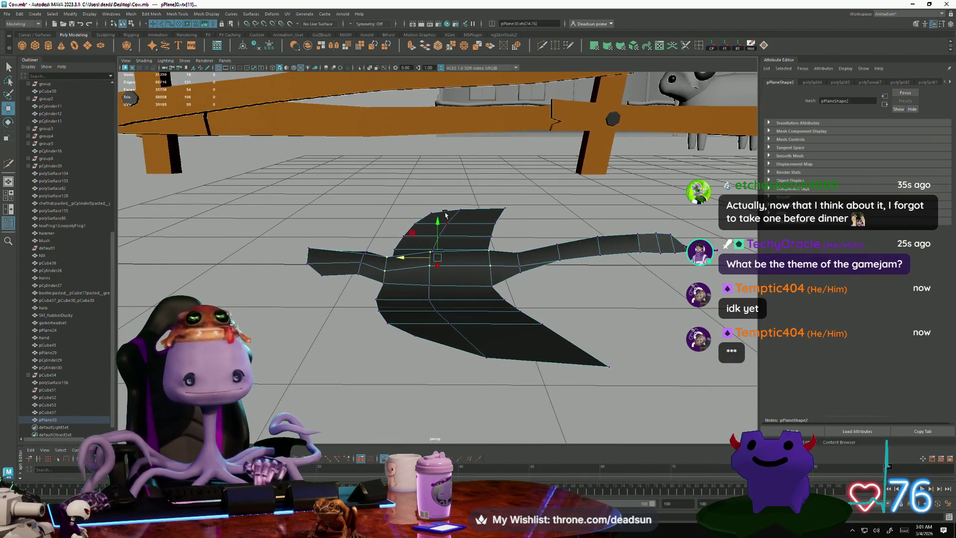
{"action": "left_click_drag", "start_coordinate": [438, 221], "coordinate": [438, 217]}
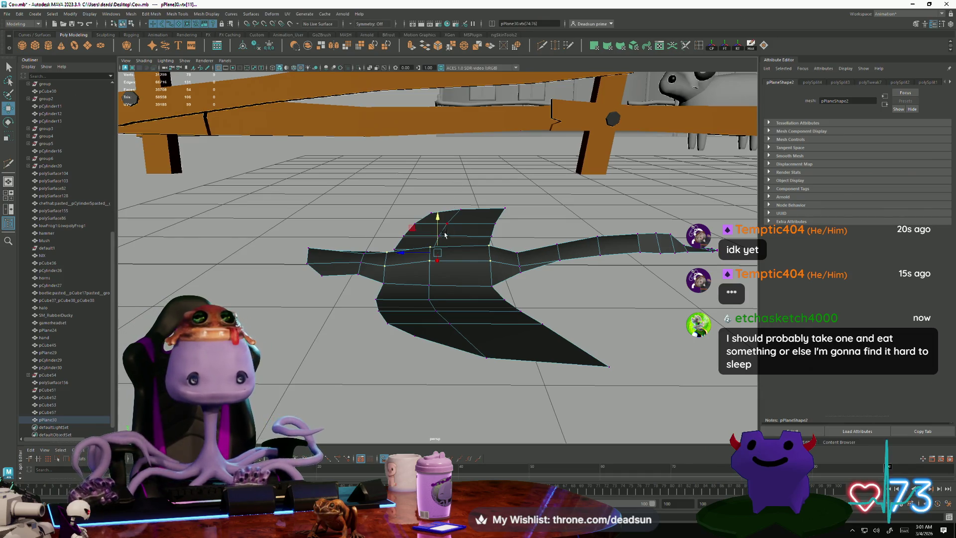
{"action": "mouse_move", "coordinate": [439, 220]}
{"action": "left_mouse_down"}
{"action": "mouse_move", "coordinate": [443, 208]}
{"action": "mouse_move", "coordinate": [533, 238]}
{"action": "mouse_move", "coordinate": [514, 270]}
{"action": "left_mouse_up"}
Select single body vertices such as vtx[70] and raise them to lift the body ridge
{"action": "left_click", "coordinate": [533, 238]}
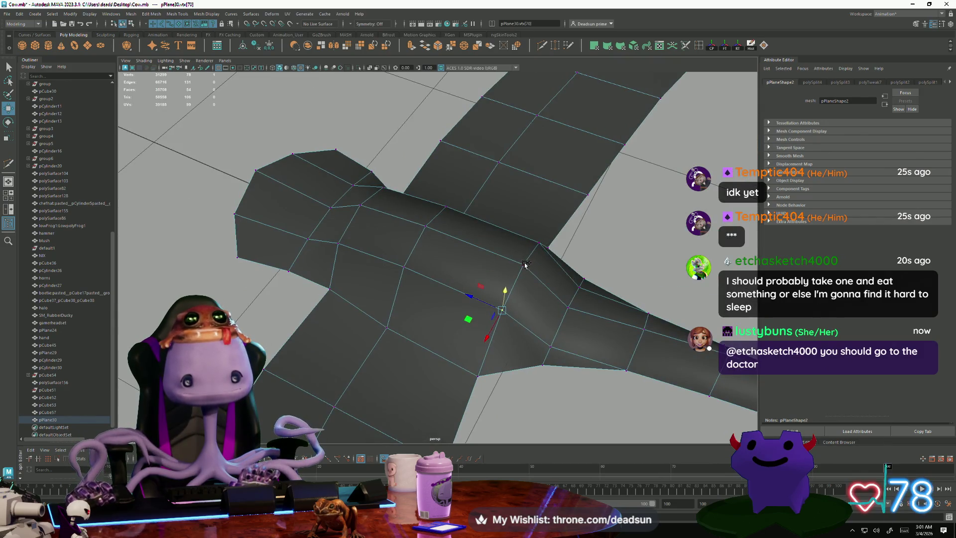
{"action": "left_click", "coordinate": [565, 306]}
{"action": "left_click_drag", "start_coordinate": [565, 305], "coordinate": [572, 278], "text": "alt"}
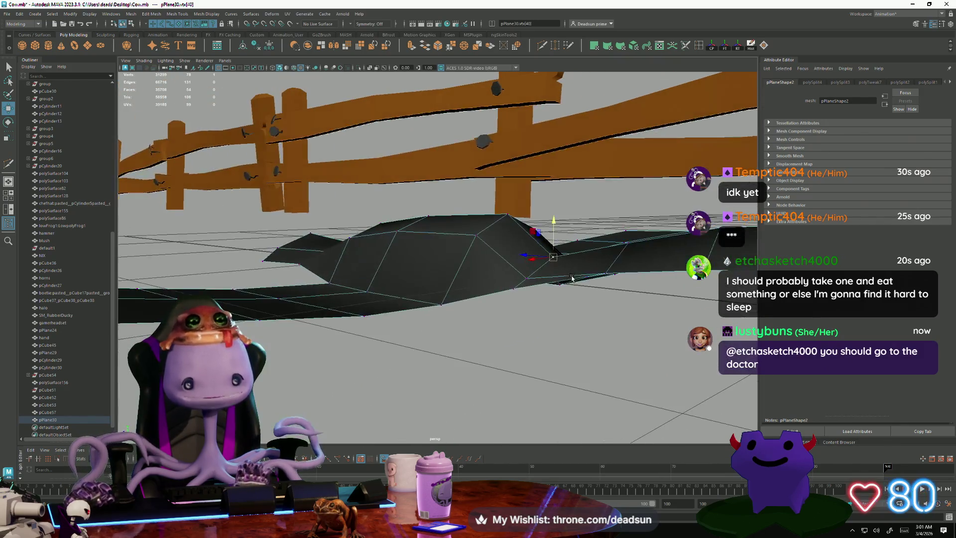
{"action": "left_click_drag", "start_coordinate": [555, 223], "coordinate": [561, 201]}
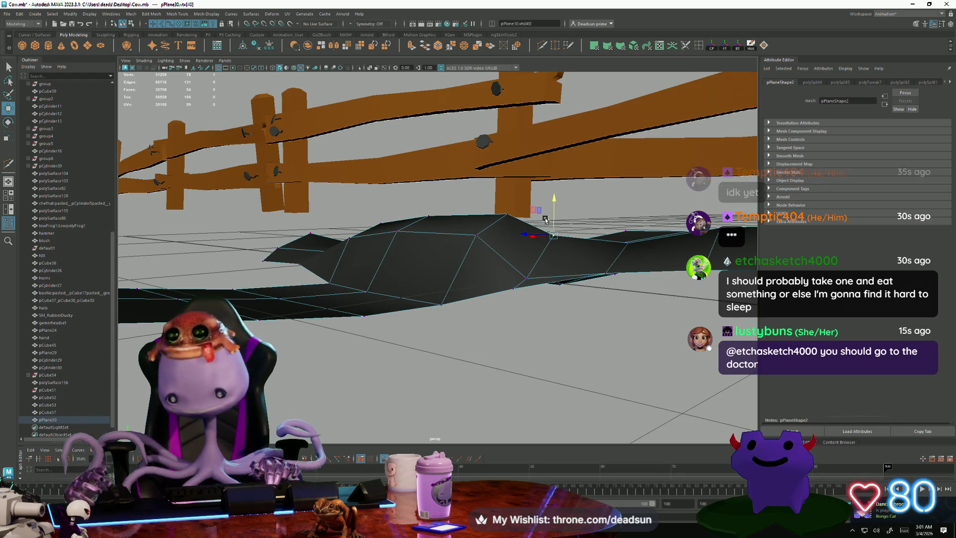
{"action": "left_click", "coordinate": [626, 245]}
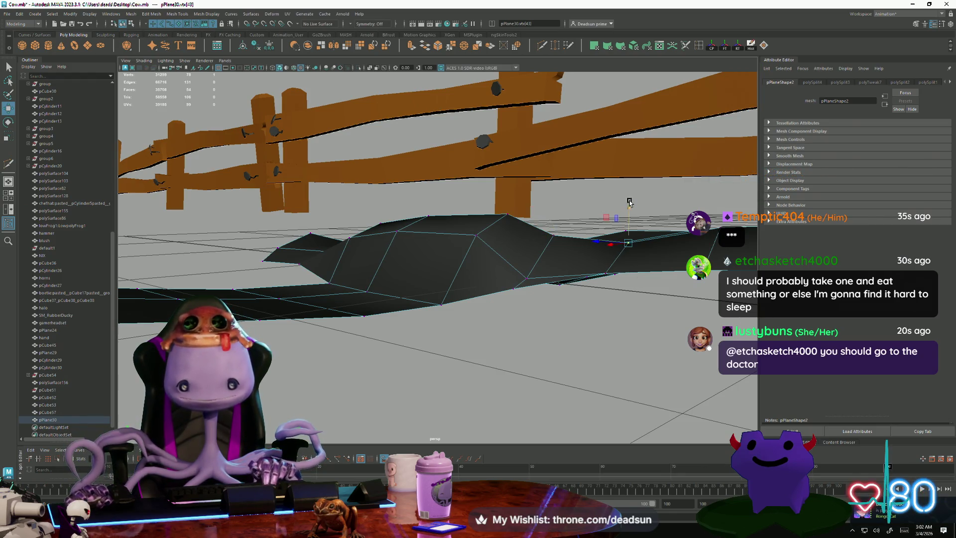
{"action": "left_click_drag", "start_coordinate": [629, 200], "coordinate": [583, 244], "text": "alt"}
{"action": "left_click", "coordinate": [579, 242]}
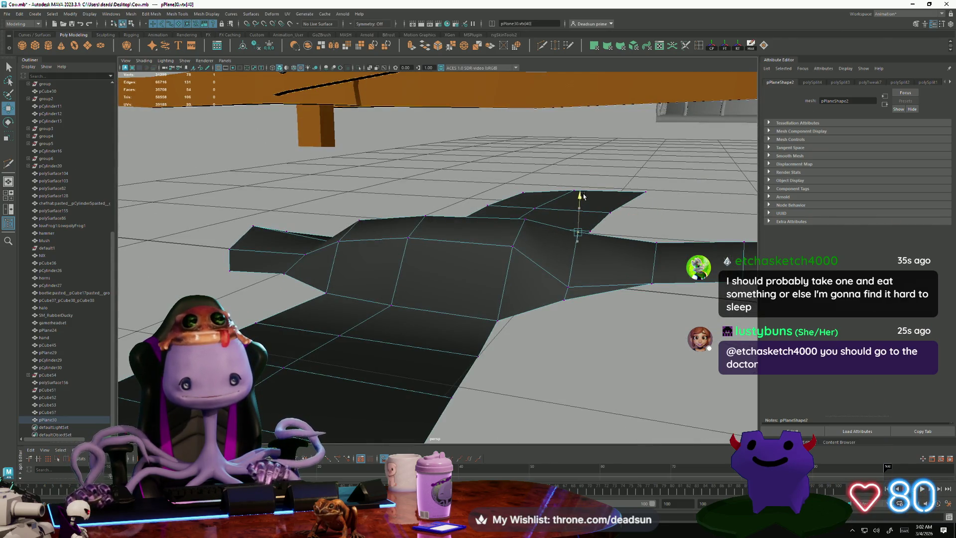
{"action": "mouse_move", "coordinate": [568, 201]}
{"action": "left_mouse_down", "text": "alt"}
{"action": "mouse_move", "coordinate": [513, 220]}
{"action": "mouse_move", "coordinate": [415, 316]}
{"action": "left_mouse_up", "text": "alt"}
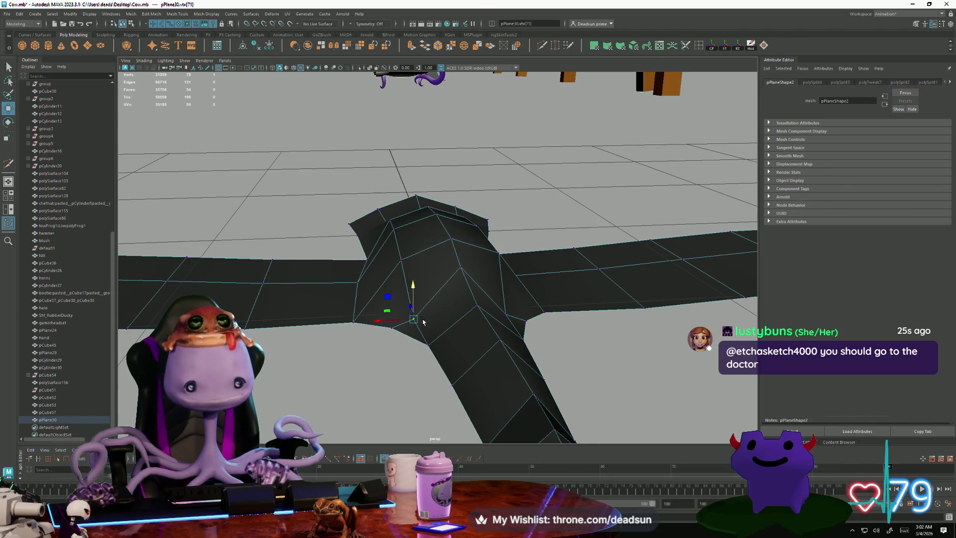
{"action": "mouse_move", "coordinate": [515, 317]}
{"action": "left_mouse_down", "text": "alt"}
{"action": "mouse_move", "coordinate": [434, 249]}
{"action": "mouse_move", "coordinate": [440, 233]}
{"action": "mouse_move", "coordinate": [349, 348]}
{"action": "mouse_move", "coordinate": [323, 338]}
{"action": "mouse_move", "coordinate": [230, 223]}
{"action": "mouse_move", "coordinate": [520, 247]}
{"action": "mouse_move", "coordinate": [495, 331]}
{"action": "mouse_move", "coordinate": [506, 340]}
{"action": "left_mouse_up", "text": "alt"}
Select the vertices where the wings meet the body and nudge them slightly upward
{"action": "left_click", "coordinate": [407, 302]}
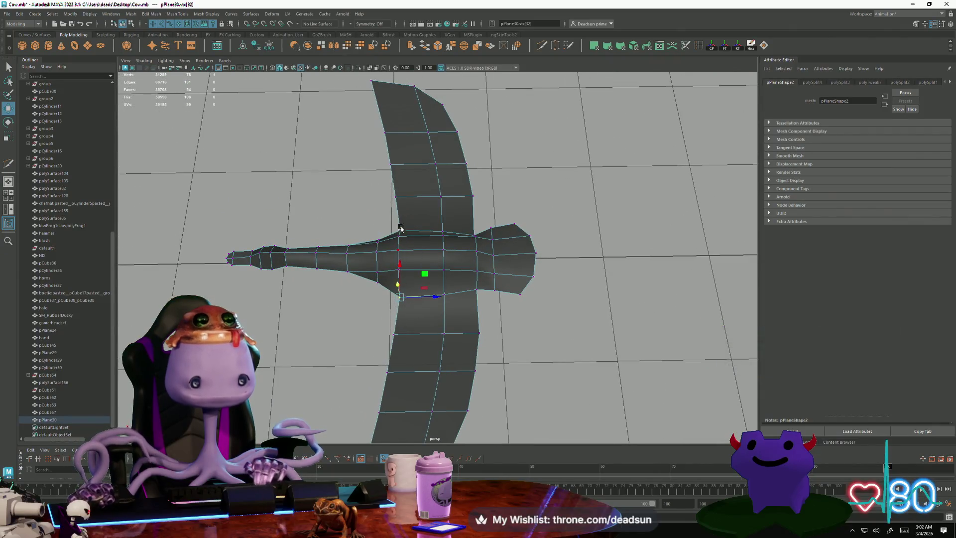
{"action": "mouse_move", "coordinate": [418, 233]}
{"action": "left_mouse_down", "text": "alt"}
{"action": "mouse_move", "coordinate": [434, 239]}
{"action": "mouse_move", "coordinate": [458, 290]}
{"action": "mouse_move", "coordinate": [391, 264]}
{"action": "left_mouse_up", "text": "alt"}
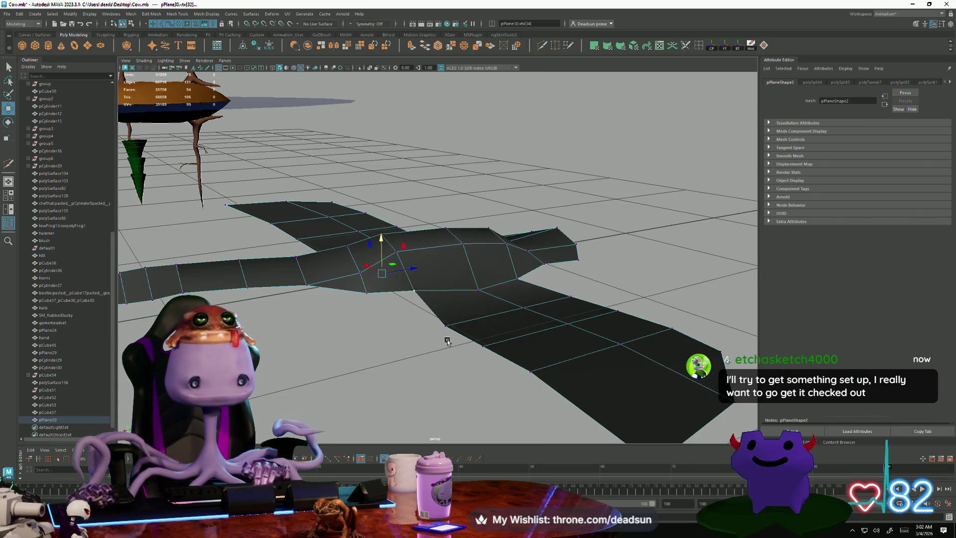
{"action": "mouse_move", "coordinate": [445, 328]}
{"action": "left_mouse_down", "text": "alt"}
{"action": "mouse_move", "coordinate": [483, 345]}
{"action": "mouse_move", "coordinate": [277, 317]}
{"action": "left_mouse_up", "text": "alt"}
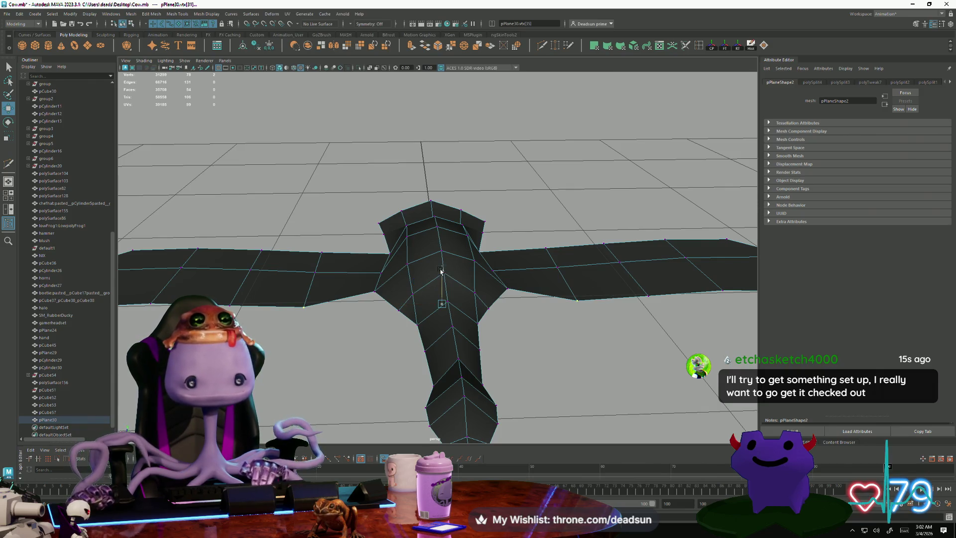
{"action": "scroll", "coordinate": [441, 271], "scroll_direction": "down", "scroll_amount": 5}
{"action": "mouse_move", "coordinate": [353, 267]}
{"action": "left_mouse_down", "text": "alt"}
{"action": "mouse_move", "coordinate": [278, 295]}
{"action": "mouse_move", "coordinate": [410, 289]}
{"action": "left_mouse_up", "text": "alt"}
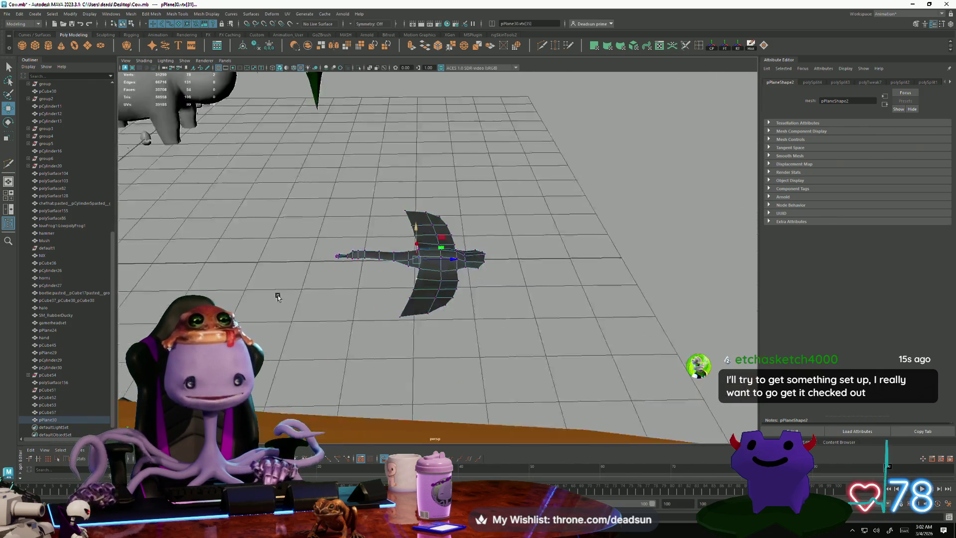
{"action": "scroll", "coordinate": [410, 289], "scroll_direction": "up", "scroll_amount": 5}
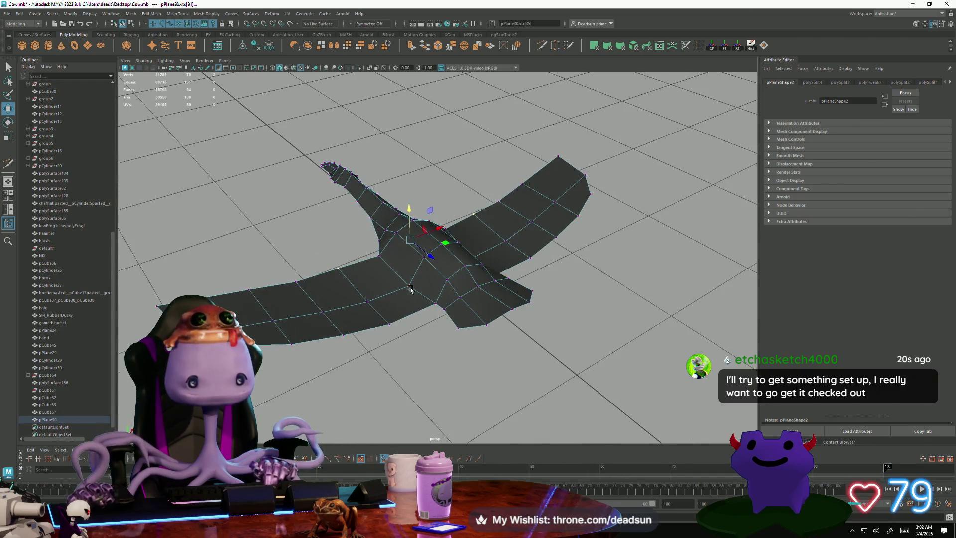
{"action": "mouse_move", "coordinate": [384, 322]}
{"action": "left_mouse_down", "text": "alt"}
{"action": "mouse_move", "coordinate": [483, 275]}
{"action": "mouse_move", "coordinate": [420, 252]}
{"action": "left_mouse_up", "text": "alt"}
{"action": "left_click", "coordinate": [476, 277], "text": "shift"}
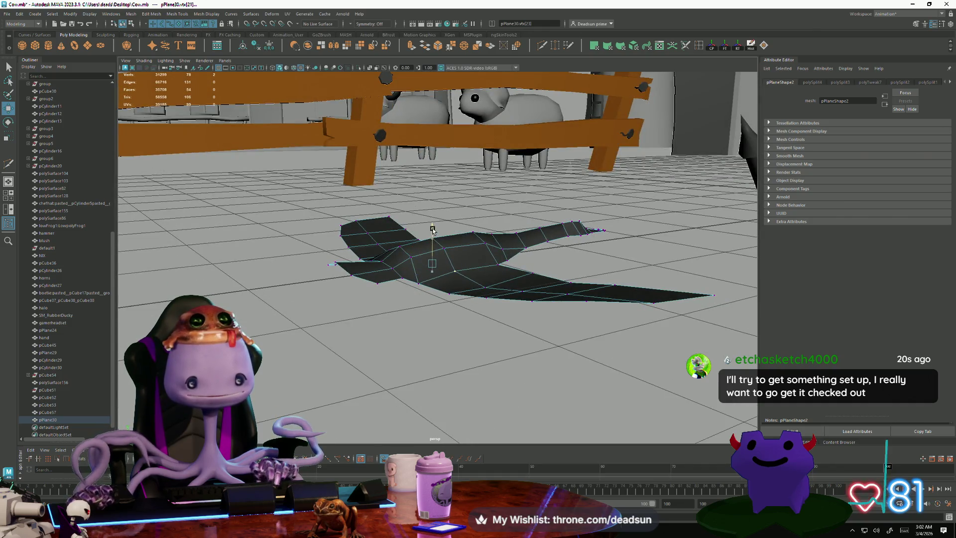
{"action": "mouse_move", "coordinate": [448, 295]}
{"action": "left_mouse_down", "text": "alt"}
{"action": "mouse_move", "coordinate": [495, 293]}
{"action": "mouse_move", "coordinate": [412, 272]}
{"action": "left_mouse_up", "text": "alt"}
{"action": "left_click_drag", "start_coordinate": [543, 317], "coordinate": [409, 269], "text": "alt"}
{"action": "left_click_drag", "start_coordinate": [436, 233], "coordinate": [438, 230]}
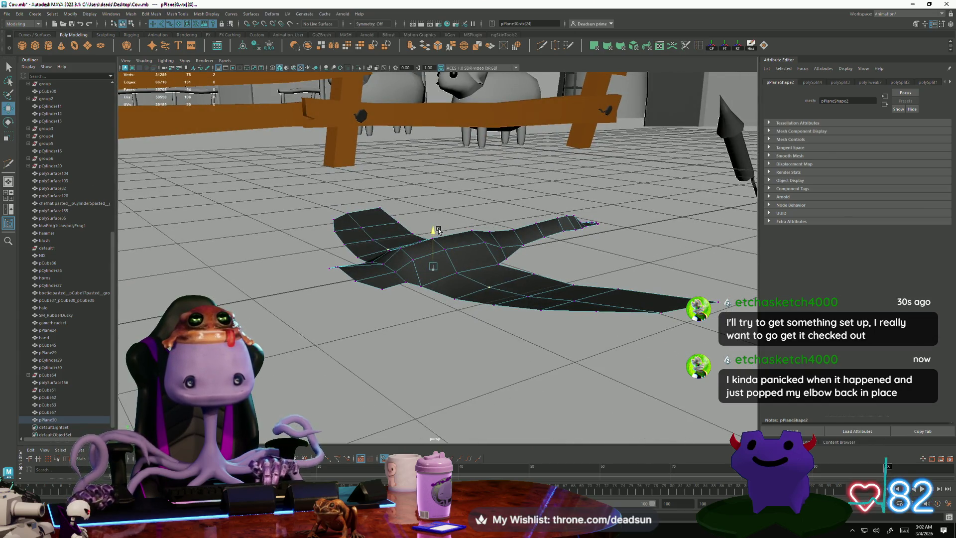
Check the body-centre vertex from low and high angles, then clear the vertex selection
{"action": "left_click", "coordinate": [532, 297]}
{"action": "mouse_move", "coordinate": [532, 298]}
{"action": "left_mouse_down", "text": "alt"}
{"action": "mouse_move", "coordinate": [420, 336]}
{"action": "mouse_move", "coordinate": [370, 232]}
{"action": "left_mouse_up", "text": "alt"}
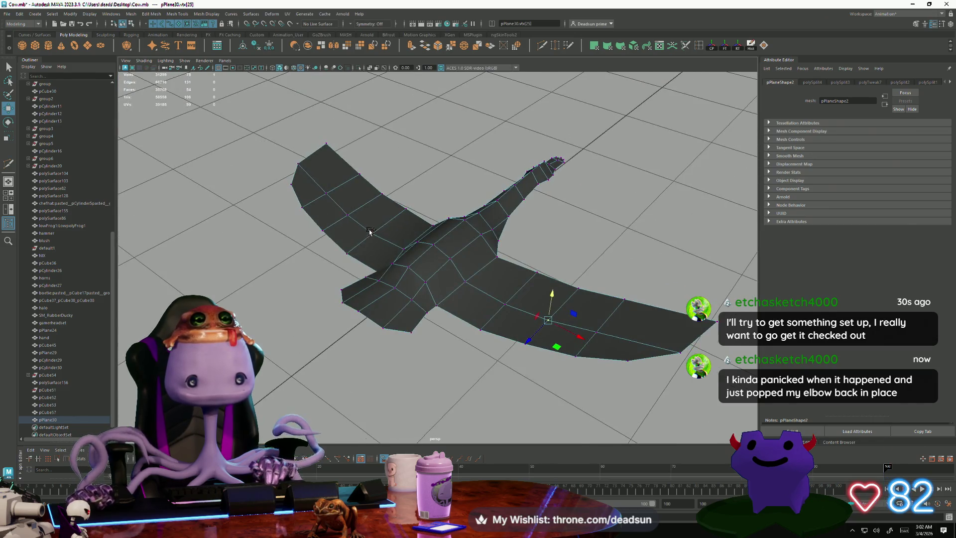
{"action": "left_click", "coordinate": [465, 282]}
{"action": "mouse_move", "coordinate": [465, 282]}
{"action": "left_mouse_down", "text": "alt"}
{"action": "mouse_move", "coordinate": [380, 269]}
{"action": "mouse_move", "coordinate": [444, 228]}
{"action": "left_mouse_up", "text": "alt"}
{"action": "mouse_move", "coordinate": [512, 321]}
{"action": "left_mouse_down", "text": "alt"}
{"action": "mouse_move", "coordinate": [424, 401]}
{"action": "mouse_move", "coordinate": [415, 396]}
{"action": "mouse_move", "coordinate": [420, 410]}
{"action": "mouse_move", "coordinate": [458, 408]}
{"action": "mouse_move", "coordinate": [487, 301]}
{"action": "left_mouse_up", "text": "alt"}
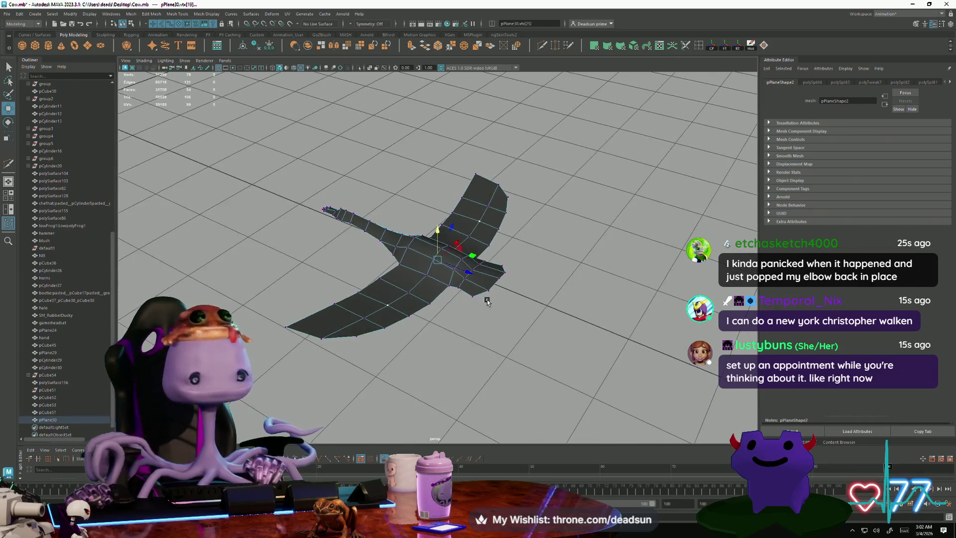
{"action": "left_click", "coordinate": [546, 256]}
Select pPlane30's three tail vertices in vertex mode and scale them
{"action": "key", "text": "f"}
{"action": "mouse_move", "coordinate": [550, 267]}
{"action": "left_mouse_down", "text": "alt"}
{"action": "mouse_move", "coordinate": [515, 316]}
{"action": "mouse_move", "coordinate": [498, 320]}
{"action": "mouse_move", "coordinate": [396, 271]}
{"action": "mouse_move", "coordinate": [474, 328]}
{"action": "left_mouse_up", "text": "alt"}
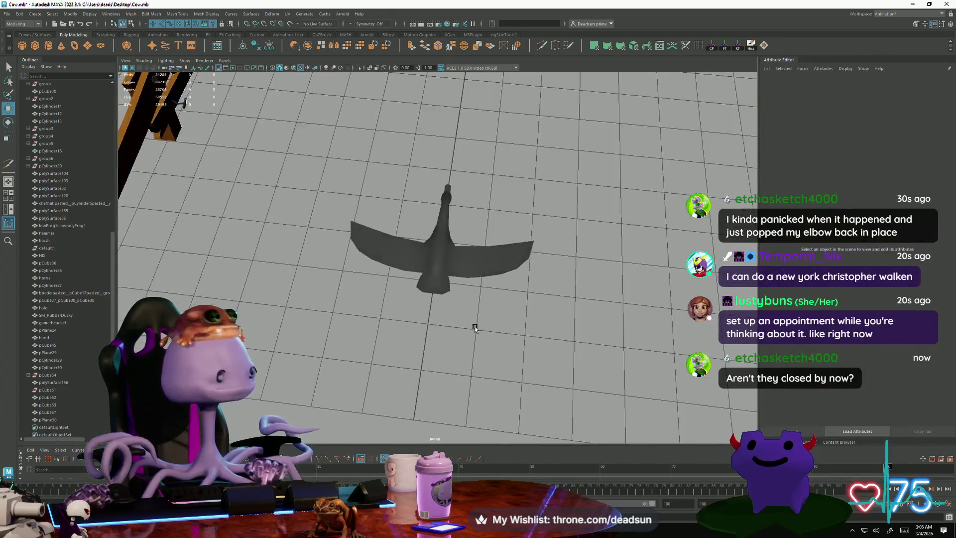
{"action": "left_click", "coordinate": [456, 255]}
{"action": "scroll", "coordinate": [460, 299], "scroll_direction": "up", "scroll_amount": 3}
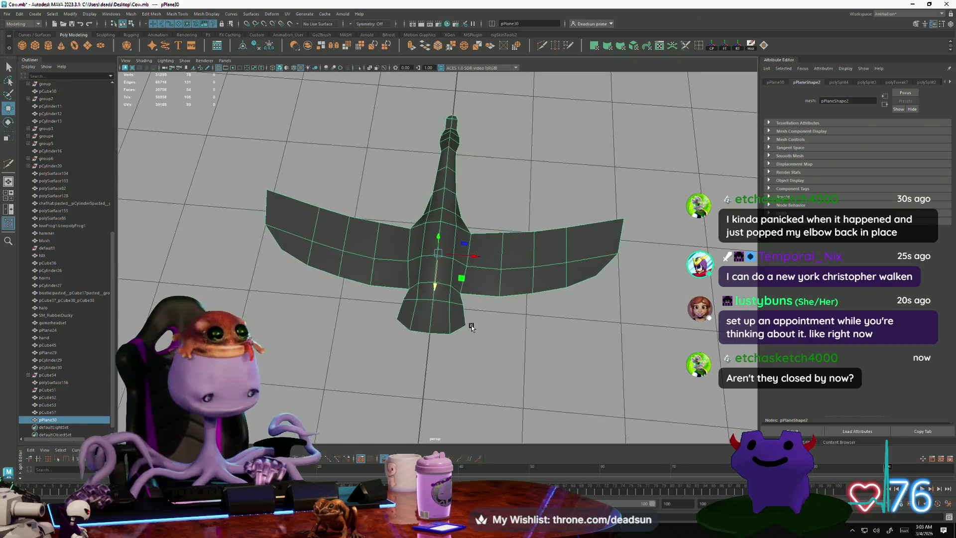
{"action": "left_click_drag", "start_coordinate": [464, 325], "coordinate": [437, 363], "text": "alt"}
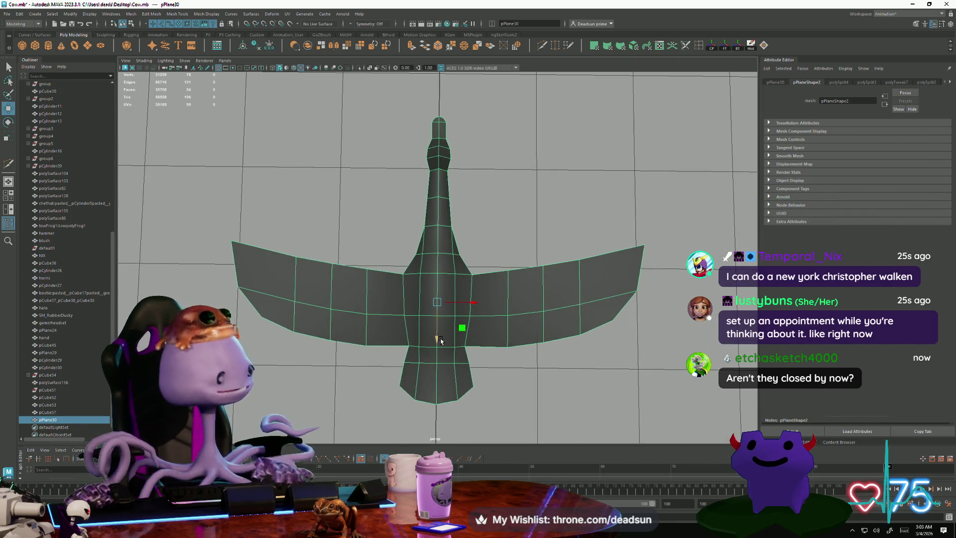
{"action": "key", "text": "F9"}
{"action": "key", "text": "r"}
{"action": "left_click_drag", "start_coordinate": [478, 414], "coordinate": [396, 389]}
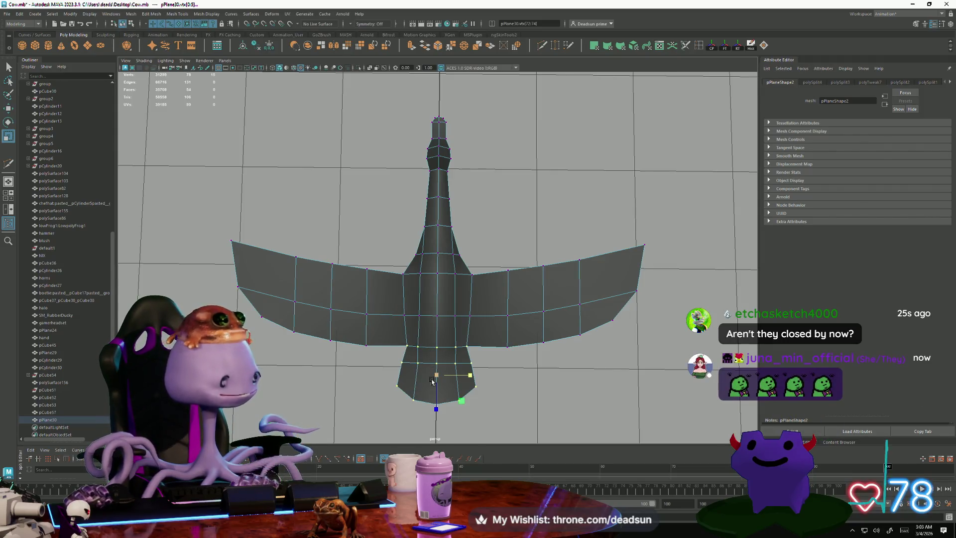
{"action": "mouse_move", "coordinate": [432, 401]}
{"action": "left_mouse_down", "text": "alt"}
{"action": "mouse_move", "coordinate": [588, 303]}
{"action": "mouse_move", "coordinate": [528, 292]}
{"action": "left_mouse_up", "text": "alt"}
{"action": "right_click_drag", "start_coordinate": [528, 294], "coordinate": [528, 293]}
{"action": "left_click_drag", "start_coordinate": [528, 292], "coordinate": [499, 294], "text": "alt"}
{"action": "right_click_drag", "start_coordinate": [498, 294], "coordinate": [341, 314], "text": "alt"}
{"action": "mouse_move", "coordinate": [342, 313]}
{"action": "left_mouse_down", "text": "alt"}
{"action": "mouse_move", "coordinate": [374, 295]}
{"action": "mouse_move", "coordinate": [362, 324]}
{"action": "mouse_move", "coordinate": [506, 399]}
{"action": "mouse_move", "coordinate": [487, 384]}
{"action": "mouse_move", "coordinate": [536, 380]}
{"action": "mouse_move", "coordinate": [369, 397]}
{"action": "mouse_move", "coordinate": [282, 299]}
{"action": "left_mouse_up", "text": "alt"}
Pick an edge near the body, lift it upward, and return to Object Mode
{"action": "left_click", "coordinate": [281, 298]}
{"action": "right_click_drag", "start_coordinate": [282, 298], "coordinate": [287, 272]}
{"action": "left_click", "coordinate": [446, 240]}
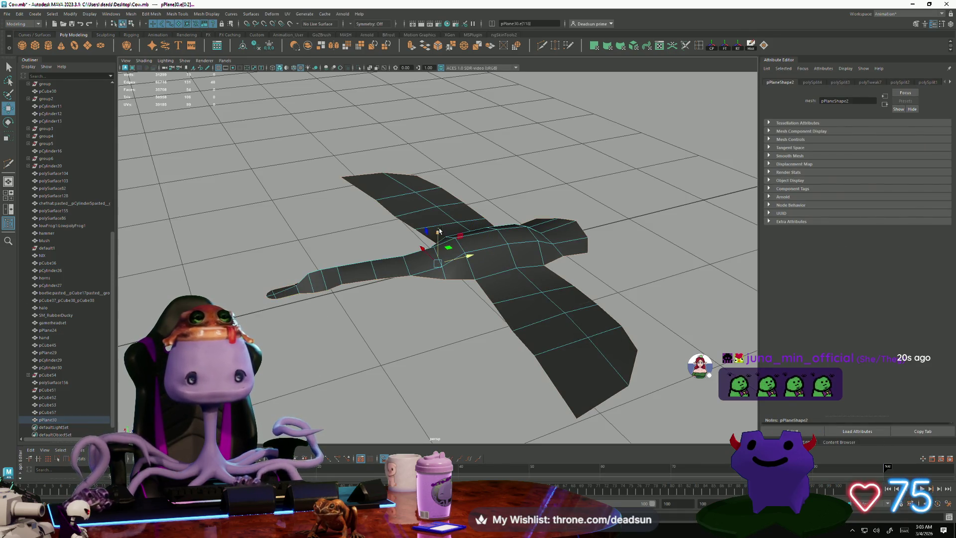
{"action": "key", "text": "w"}
{"action": "mouse_move", "coordinate": [439, 235]}
{"action": "left_mouse_down"}
{"action": "mouse_move", "coordinate": [388, 297]}
{"action": "mouse_move", "coordinate": [373, 263]}
{"action": "left_mouse_up"}
{"action": "right_click_drag", "start_coordinate": [374, 263], "coordinate": [392, 258]}
{"action": "mouse_move", "coordinate": [392, 258]}
{"action": "left_mouse_down", "text": "alt"}
{"action": "mouse_move", "coordinate": [427, 288]}
{"action": "mouse_move", "coordinate": [333, 294]}
{"action": "mouse_move", "coordinate": [551, 346]}
{"action": "mouse_move", "coordinate": [453, 298]}
{"action": "mouse_move", "coordinate": [373, 299]}
{"action": "left_mouse_up", "text": "alt"}
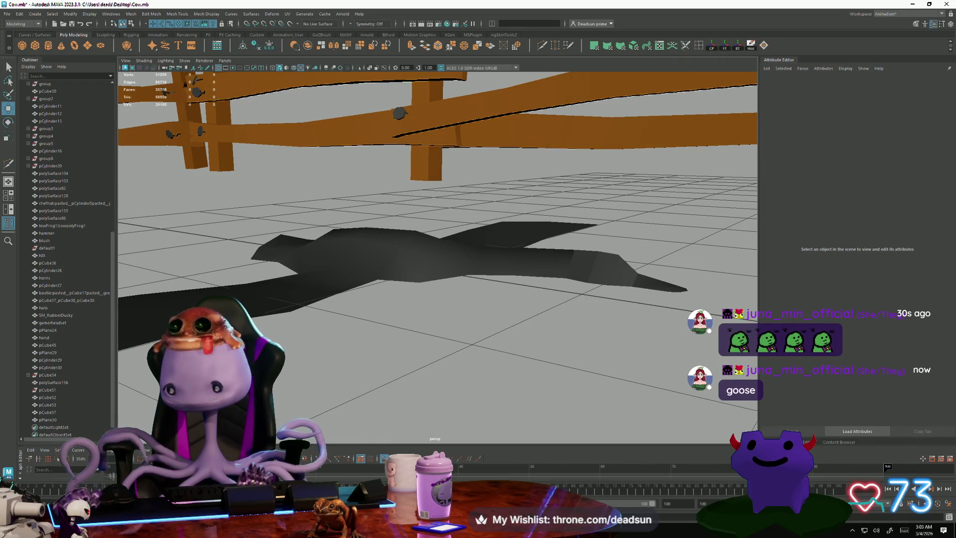
Orbit out to a wide view of the scene and move in close on the selected goose mesh
{"action": "mouse_move", "coordinate": [458, 320]}
{"action": "left_mouse_down", "text": "alt"}
{"action": "mouse_move", "coordinate": [558, 269]}
{"action": "mouse_move", "coordinate": [448, 299]}
{"action": "mouse_move", "coordinate": [388, 328]}
{"action": "mouse_move", "coordinate": [478, 349]}
{"action": "mouse_move", "coordinate": [262, 320]}
{"action": "mouse_move", "coordinate": [386, 331]}
{"action": "mouse_move", "coordinate": [379, 279]}
{"action": "left_mouse_up", "text": "alt"}
{"action": "left_click", "coordinate": [592, 254]}
{"action": "left_click", "coordinate": [386, 331]}
{"action": "scroll", "coordinate": [379, 279], "scroll_direction": "up", "scroll_amount": 3}
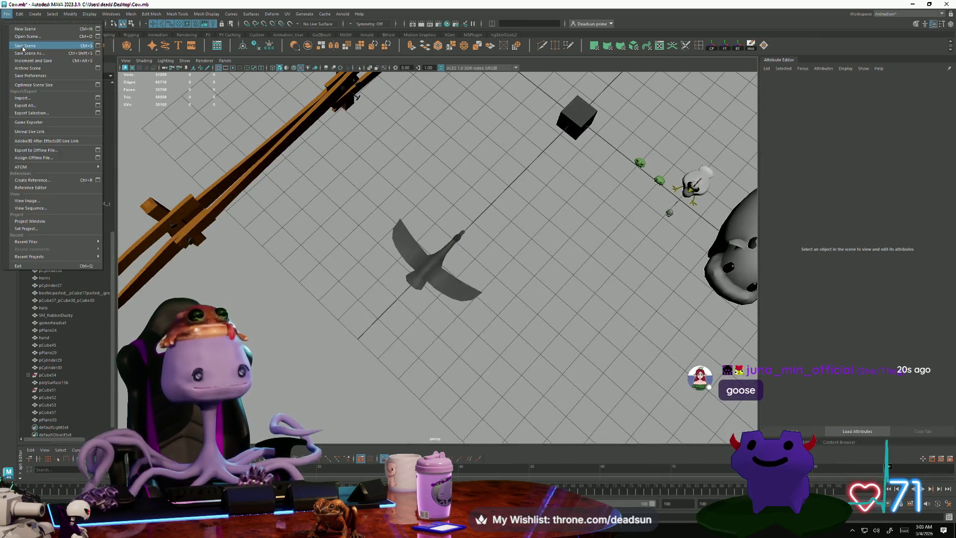
{"action": "mouse_move", "coordinate": [327, 271]}
{"action": "left_mouse_down", "text": "alt"}
{"action": "mouse_move", "coordinate": [409, 248]}
{"action": "mouse_move", "coordinate": [598, 303]}
{"action": "mouse_move", "coordinate": [523, 256]}
{"action": "mouse_move", "coordinate": [319, 284]}
{"action": "left_mouse_up", "text": "alt"}
{"action": "left_click", "coordinate": [413, 269]}
{"action": "right_click_drag", "start_coordinate": [312, 282], "coordinate": [402, 324], "text": "alt"}
{"action": "left_click_drag", "start_coordinate": [401, 324], "coordinate": [397, 320], "text": "alt"}
Marquee-select the goose's head vertices in vertex mode, then bring the Discord messages window forward
{"action": "key", "text": "F9"}
{"action": "mouse_move", "coordinate": [364, 242]}
{"action": "left_mouse_down"}
{"action": "mouse_move", "coordinate": [403, 314]}
{"action": "mouse_move", "coordinate": [393, 239]}
{"action": "mouse_move", "coordinate": [408, 269]}
{"action": "mouse_move", "coordinate": [432, 253]}
{"action": "mouse_move", "coordinate": [460, 300]}
{"action": "mouse_move", "coordinate": [438, 351]}
{"action": "mouse_move", "coordinate": [424, 338]}
{"action": "mouse_move", "coordinate": [427, 384]}
{"action": "left_mouse_up"}
{"action": "left_click", "coordinate": [404, 315]}
{"action": "scroll", "coordinate": [426, 382], "scroll_direction": "up", "scroll_amount": 5}
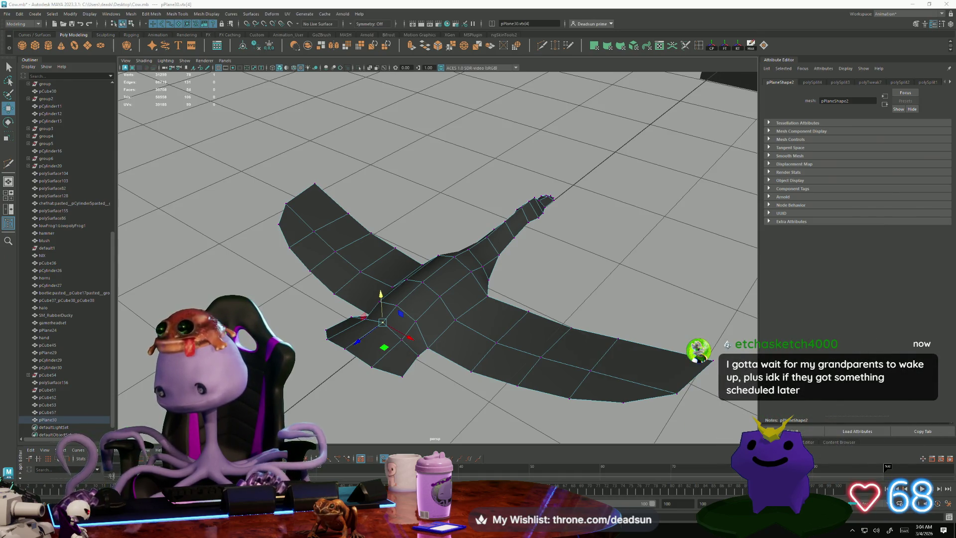
{"action": "key", "text": "alt+Tab"}
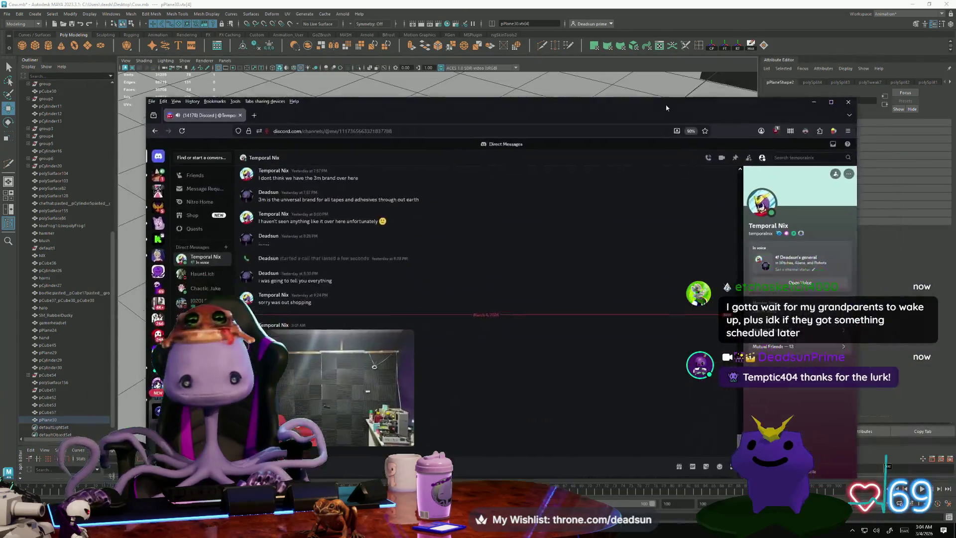
Maximize the browser and view the posted wall photo and the full shared stream screenshot
{"action": "left_click", "coordinate": [841, 72]}
{"action": "left_click", "coordinate": [174, 424]}
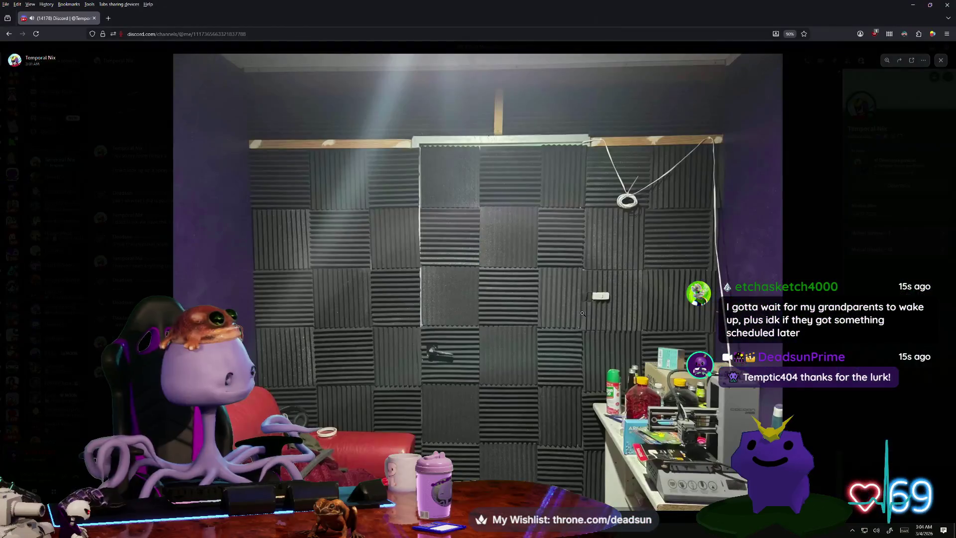
{"action": "left_click", "coordinate": [374, 317]}
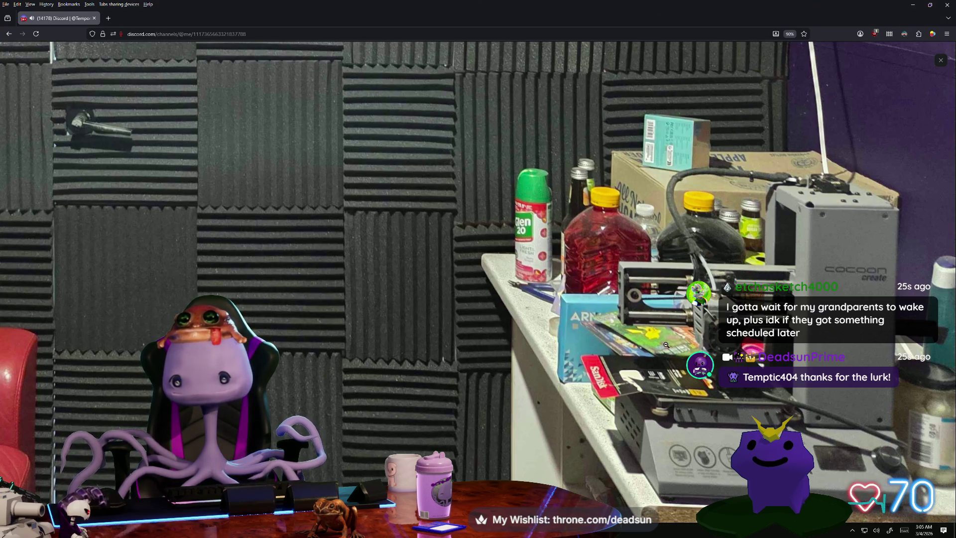
{"action": "left_click", "coordinate": [665, 346]}
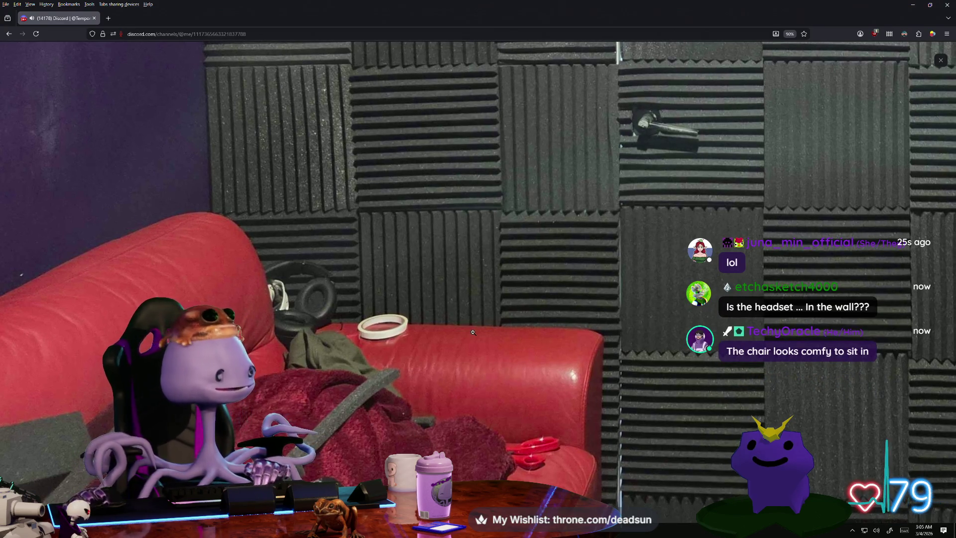
{"action": "left_click", "coordinate": [473, 333]}
{"action": "left_click", "coordinate": [728, 429]}
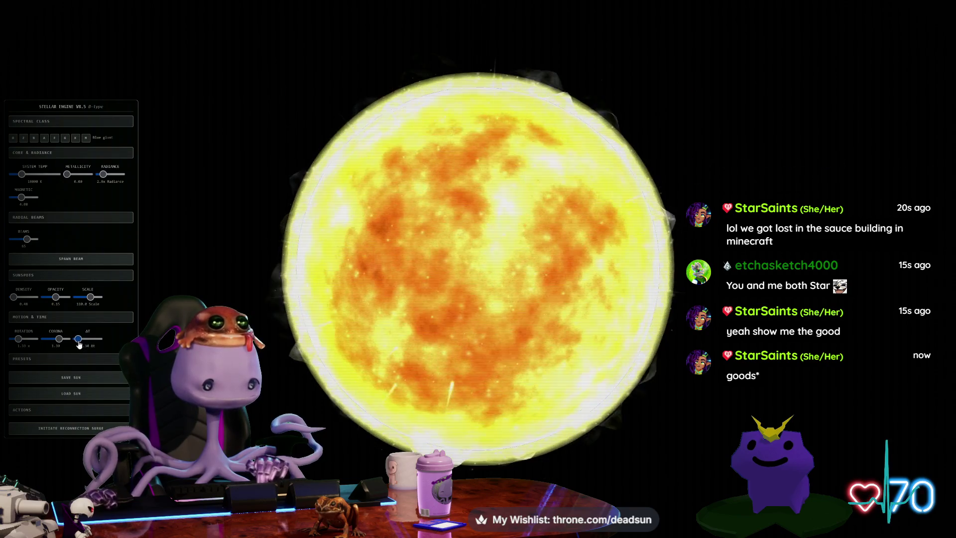
Nudge the Stellar Engine simulation time step slightly while the yellow sun is shown
{"action": "left_click", "coordinate": [78, 340]}
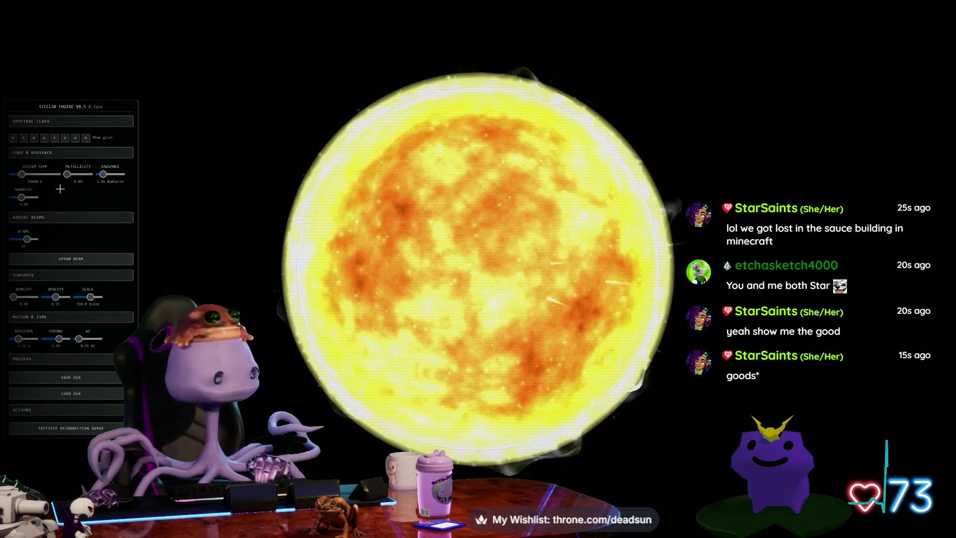
Try the star as O-type, Z-type Anomaly, A-type and M-type, ending on Z-type
{"action": "left_click", "coordinate": [14, 139]}
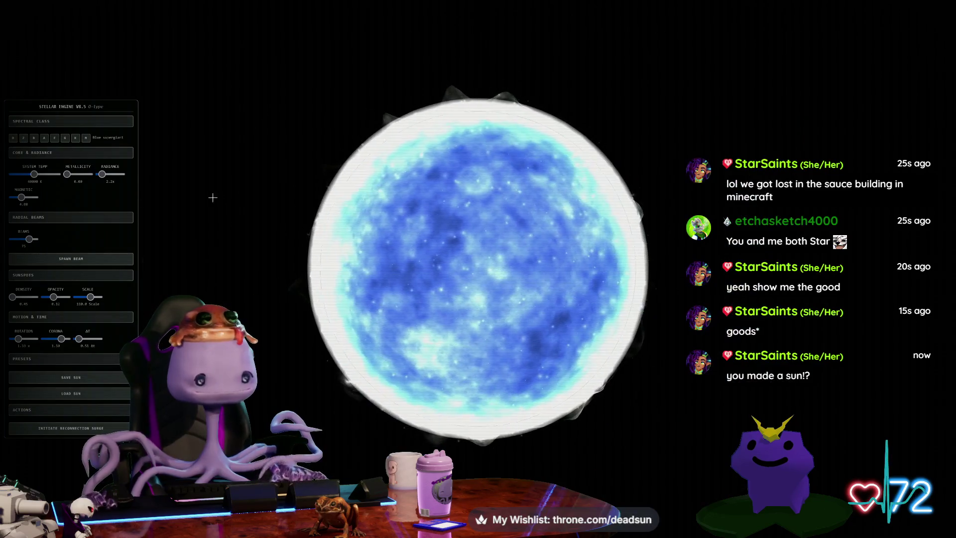
{"action": "left_click", "coordinate": [24, 139]}
{"action": "left_click", "coordinate": [44, 139]}
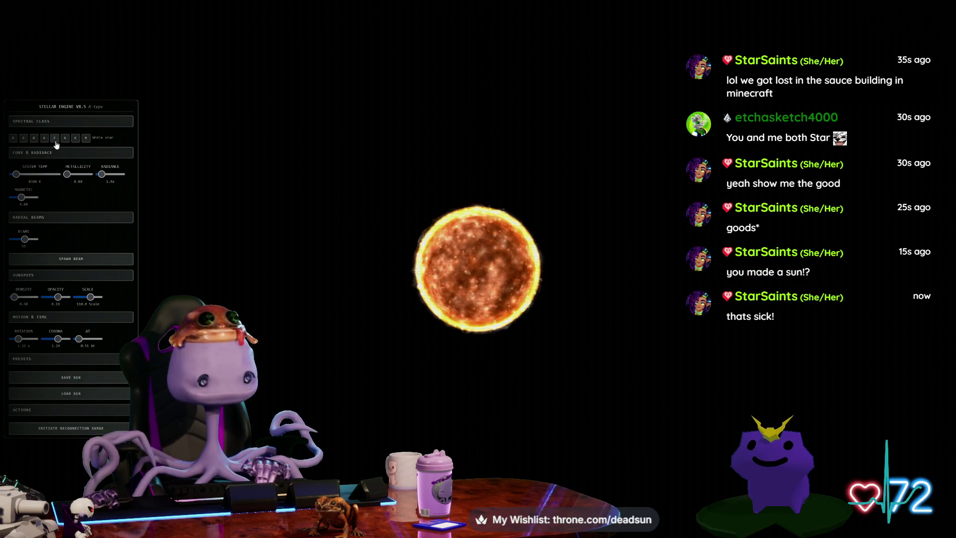
{"action": "left_click", "coordinate": [67, 141]}
{"action": "left_click", "coordinate": [84, 141]}
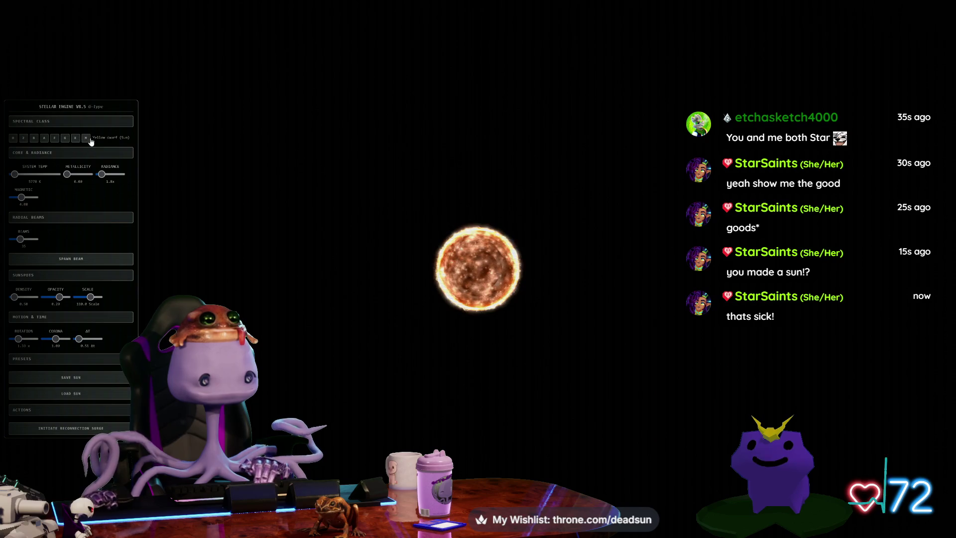
{"action": "left_click", "coordinate": [21, 140]}
Set metallicity 1.00, more opaque sunspots and corona 2.00, then try G-type and O-type
{"action": "left_click_drag", "start_coordinate": [68, 175], "coordinate": [94, 180]}
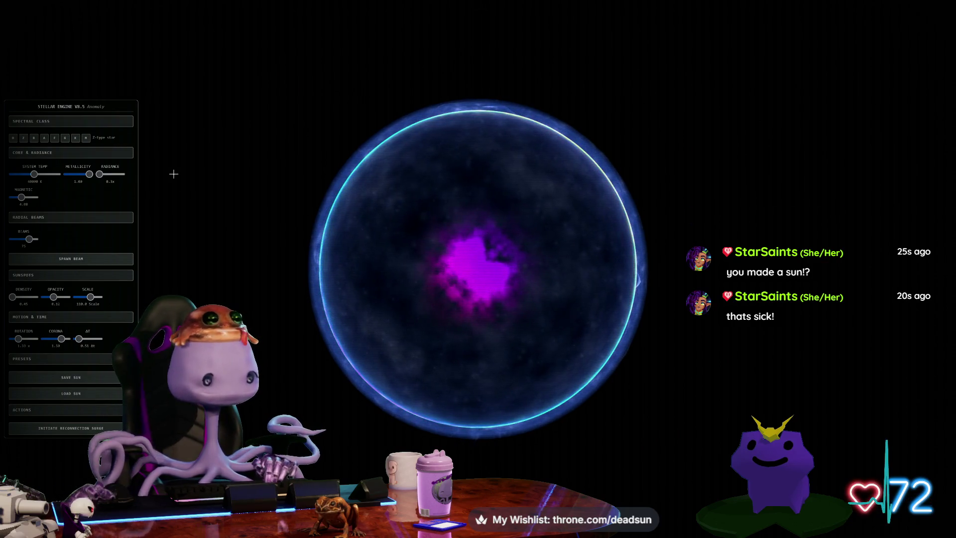
{"action": "mouse_move", "coordinate": [53, 297]}
{"action": "left_mouse_down"}
{"action": "mouse_move", "coordinate": [67, 297]}
{"action": "mouse_move", "coordinate": [42, 305]}
{"action": "left_mouse_up"}
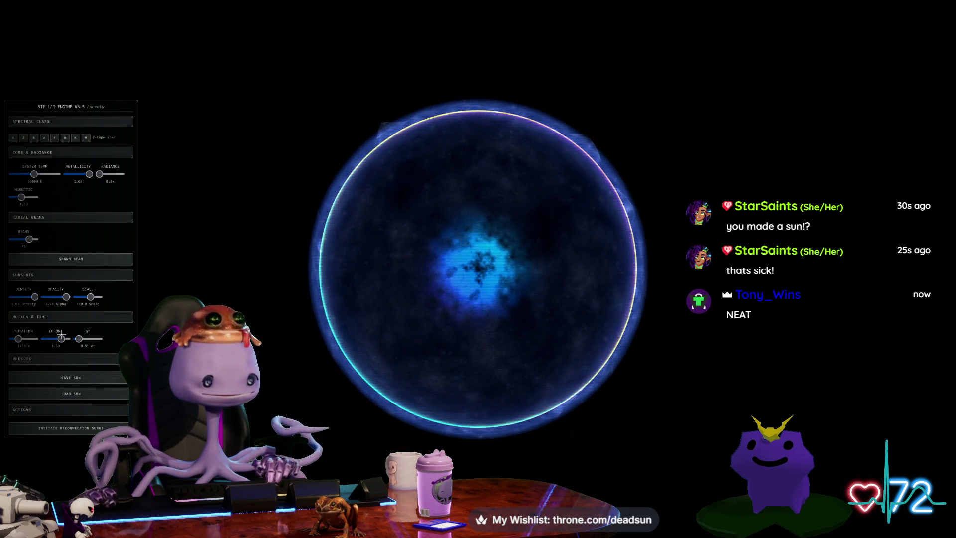
{"action": "mouse_move", "coordinate": [62, 340]}
{"action": "left_mouse_down"}
{"action": "mouse_move", "coordinate": [69, 347]}
{"action": "mouse_move", "coordinate": [43, 352]}
{"action": "left_mouse_up"}
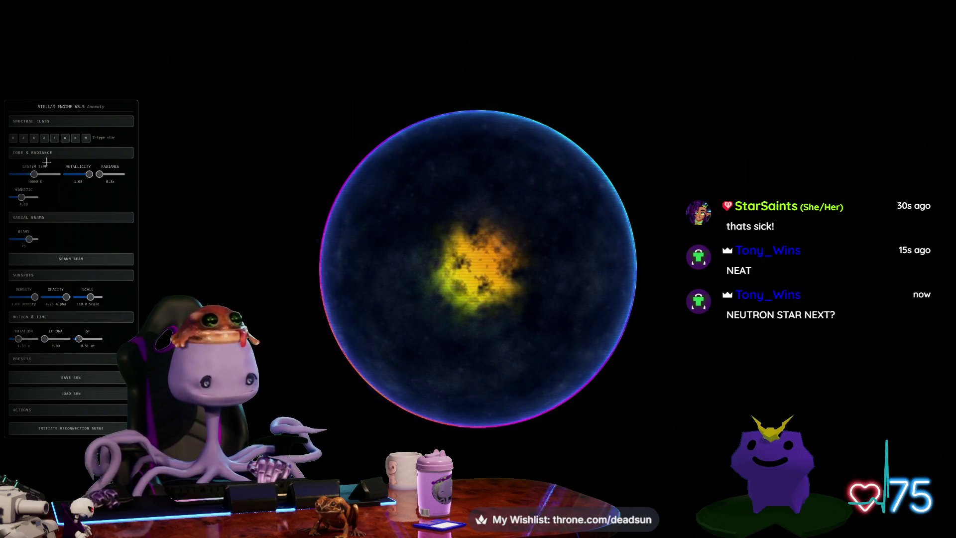
{"action": "left_click_drag", "start_coordinate": [73, 178], "coordinate": [114, 181]}
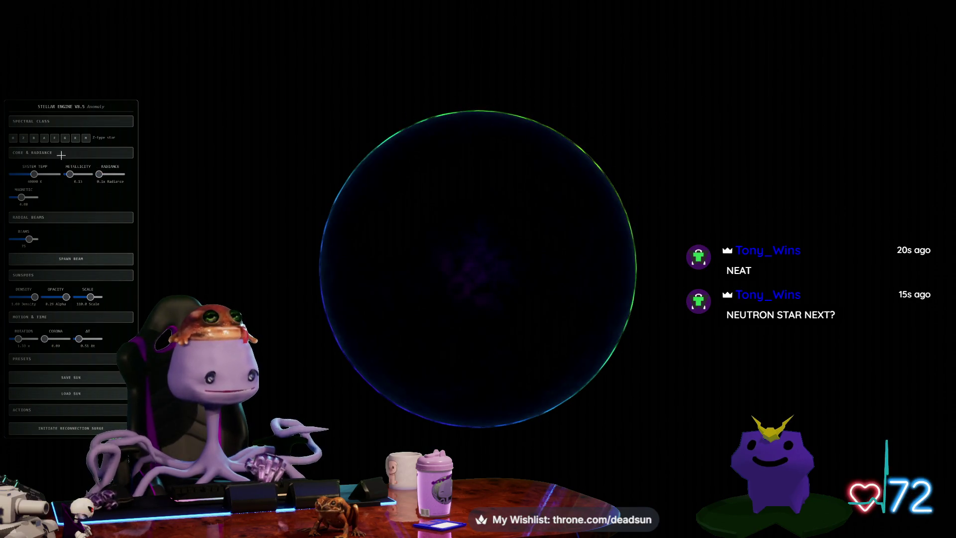
{"action": "left_click", "coordinate": [63, 139]}
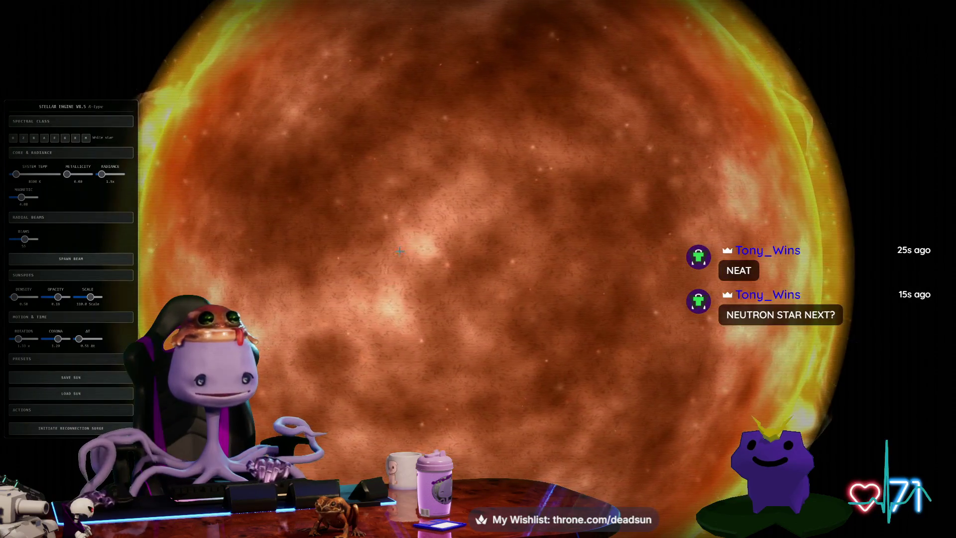
{"action": "left_click", "coordinate": [14, 142]}
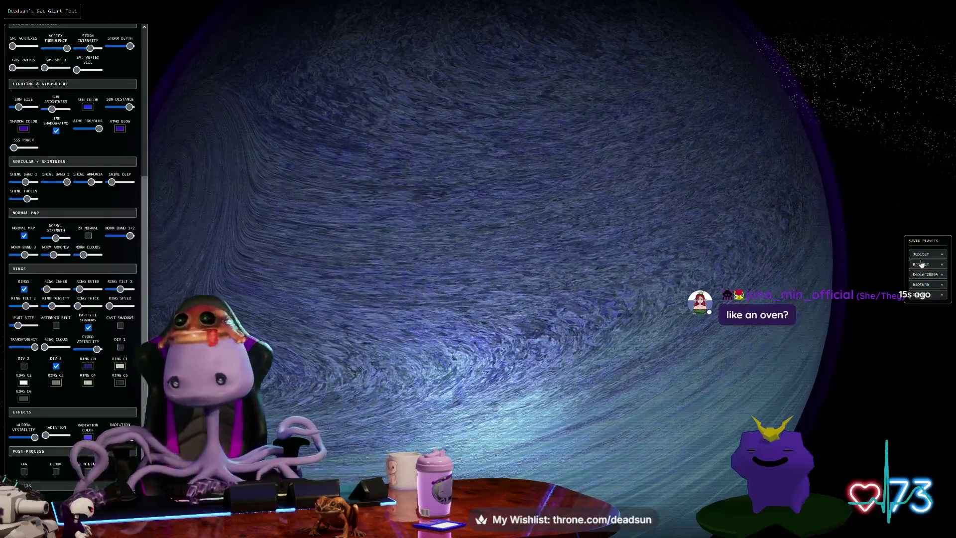
Load the saved Broukur gas giant, hide and restore the UI panels, and disable Normal Map
{"action": "left_click", "coordinate": [921, 263]}
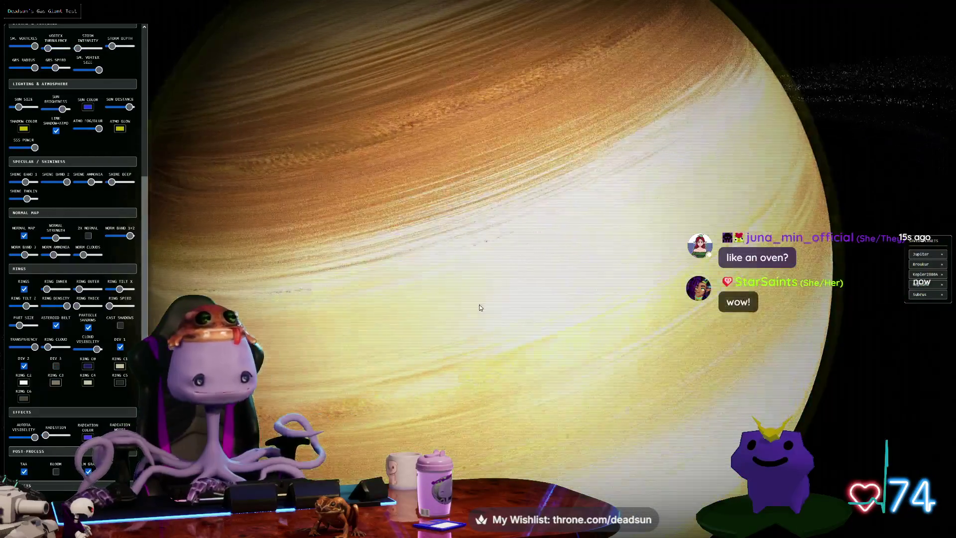
{"action": "key", "text": "h"}
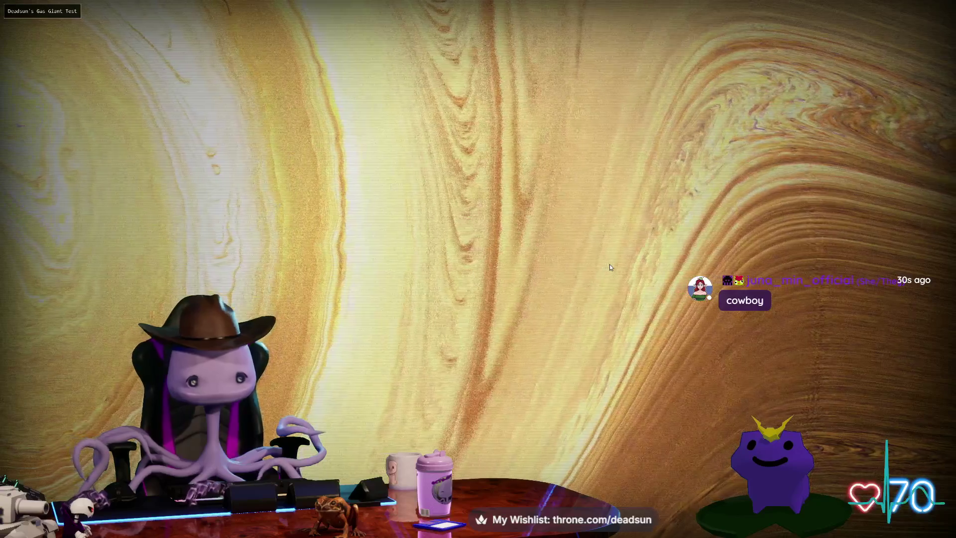
{"action": "key", "text": "h"}
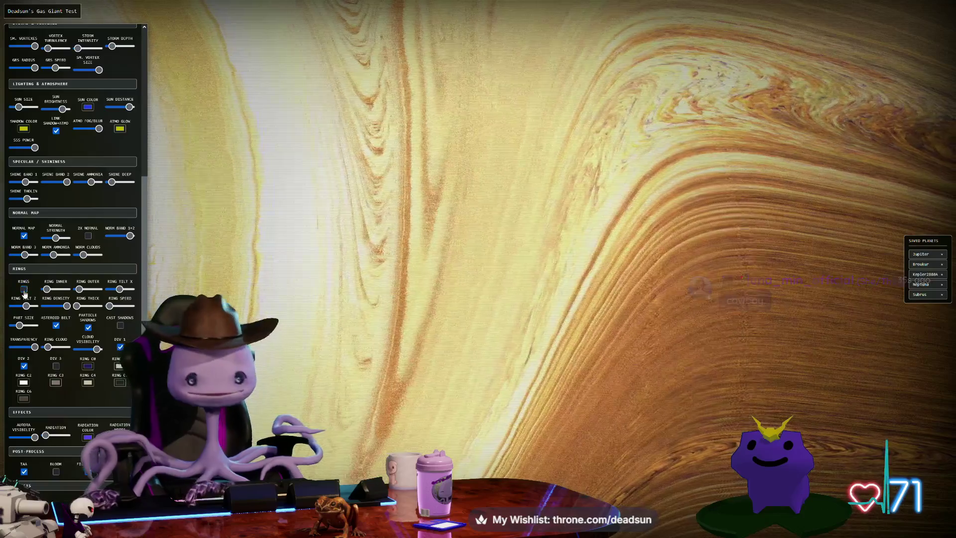
{"action": "left_click", "coordinate": [23, 236]}
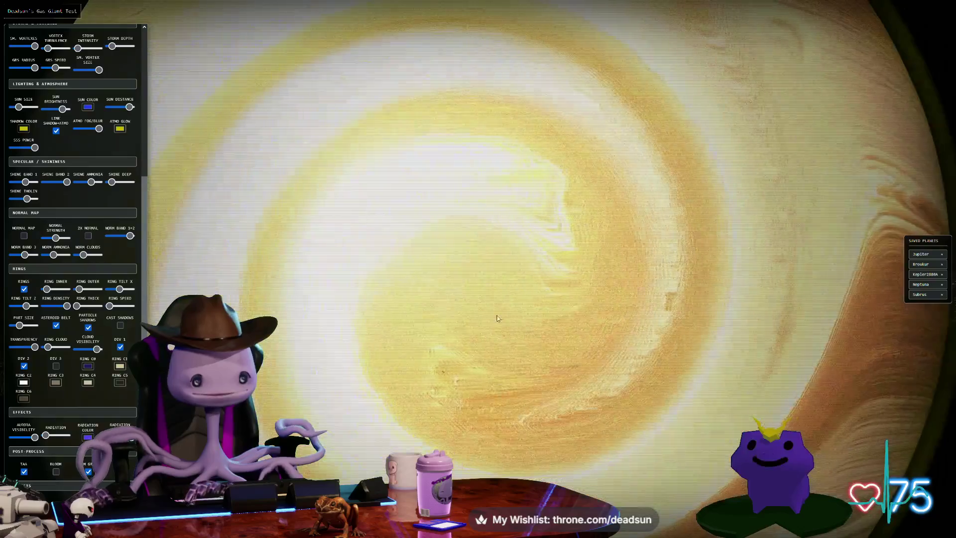
Load the ringed banded world, then the red banded gas giant, from Saved Planets
{"action": "scroll", "coordinate": [433, 354], "scroll_direction": "down", "scroll_amount": 10}
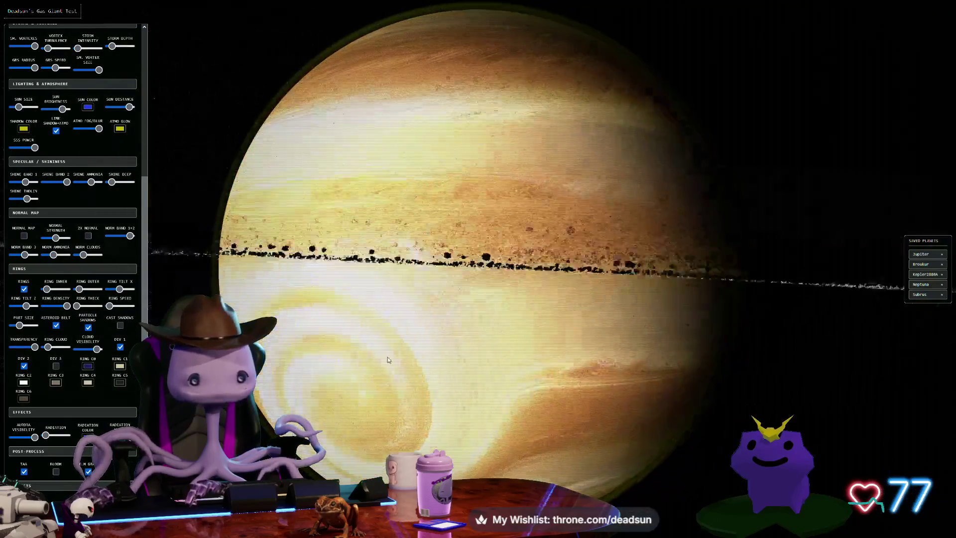
{"action": "left_click", "coordinate": [918, 282]}
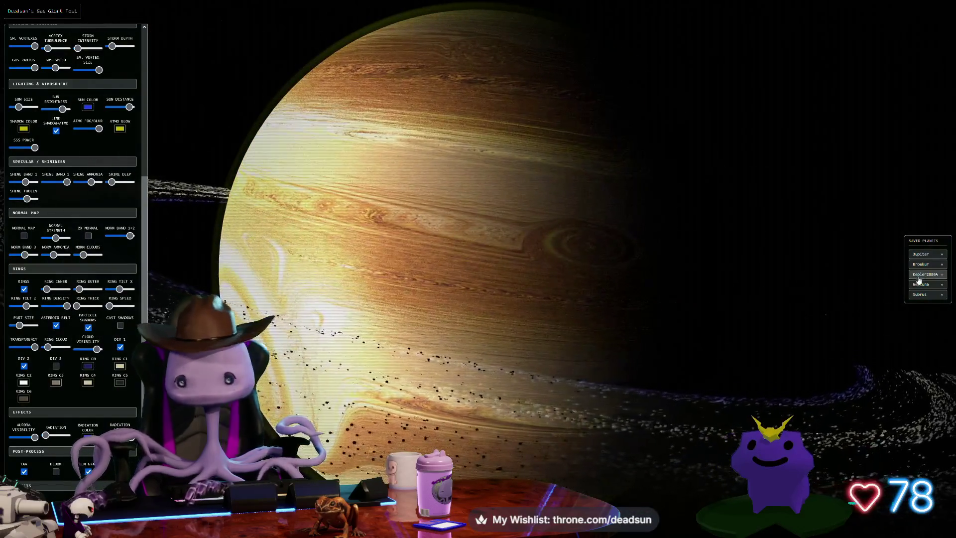
{"action": "left_click", "coordinate": [928, 266]}
{"action": "scroll", "coordinate": [605, 333], "scroll_direction": "up", "scroll_amount": 10}
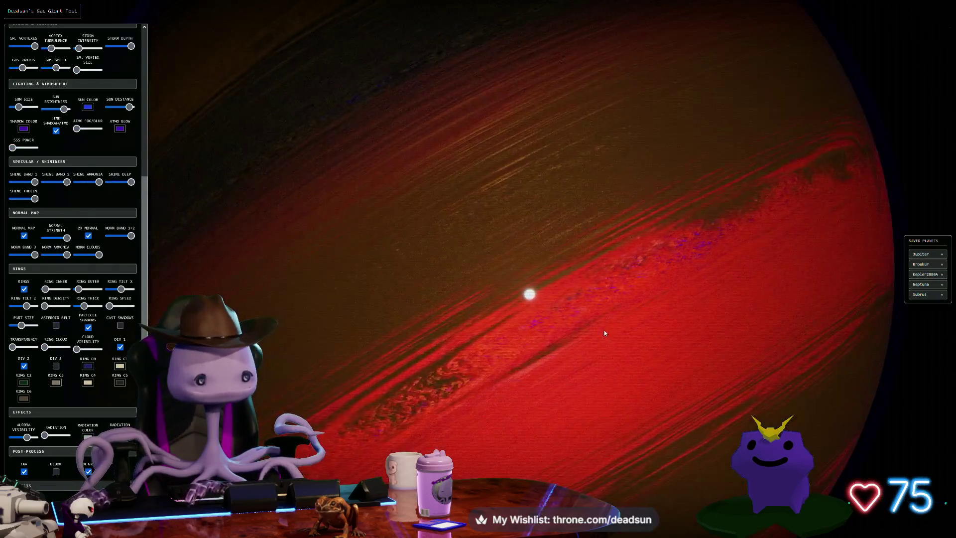
Turn off Normal Map and orbit the red gas giant so its bands run horizontally
{"action": "mouse_move", "coordinate": [605, 333]}
{"action": "left_mouse_down"}
{"action": "mouse_move", "coordinate": [551, 313]}
{"action": "mouse_move", "coordinate": [171, 292]}
{"action": "left_mouse_up"}
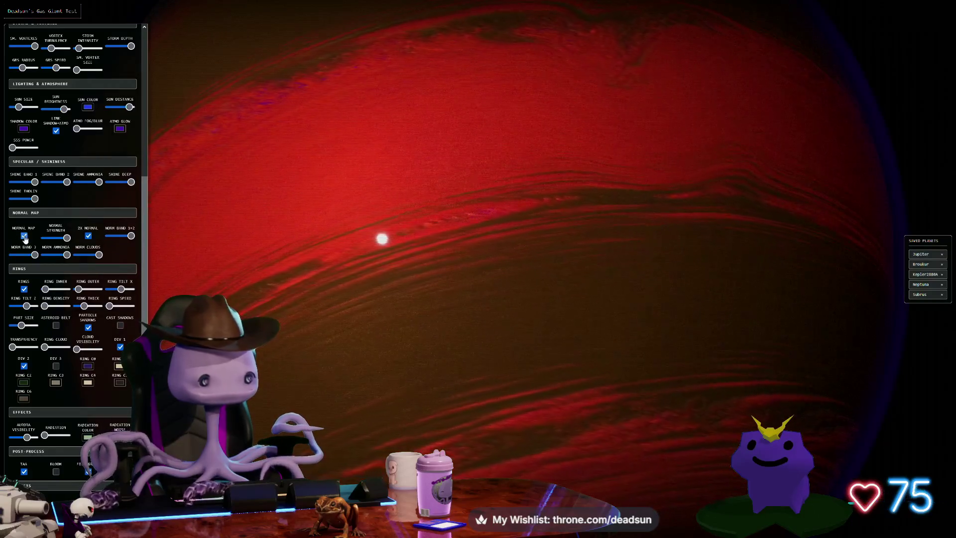
{"action": "left_click", "coordinate": [24, 236]}
{"action": "mouse_move", "coordinate": [399, 240]}
{"action": "left_mouse_down"}
{"action": "mouse_move", "coordinate": [455, 203]}
{"action": "mouse_move", "coordinate": [352, 247]}
{"action": "mouse_move", "coordinate": [299, 290]}
{"action": "mouse_move", "coordinate": [316, 266]}
{"action": "mouse_move", "coordinate": [336, 274]}
{"action": "left_mouse_up"}
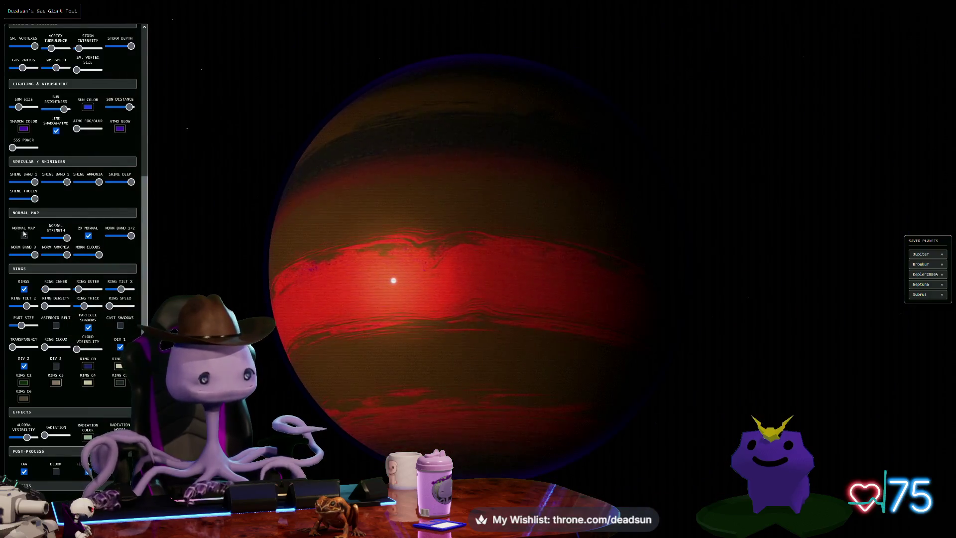
{"action": "left_click_drag", "start_coordinate": [412, 277], "coordinate": [415, 277]}
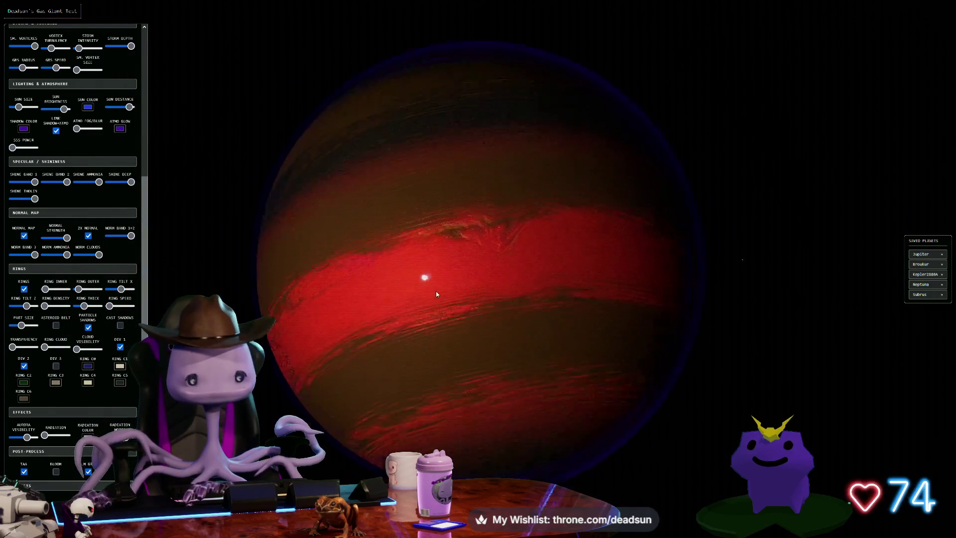
{"action": "scroll", "coordinate": [456, 292], "scroll_direction": "up", "scroll_amount": 5}
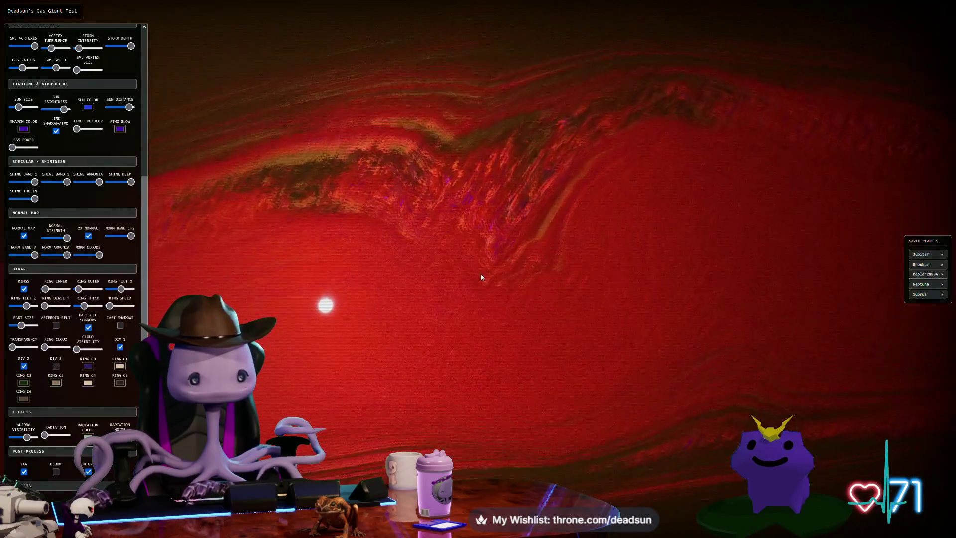
{"action": "left_click_drag", "start_coordinate": [482, 276], "coordinate": [457, 330]}
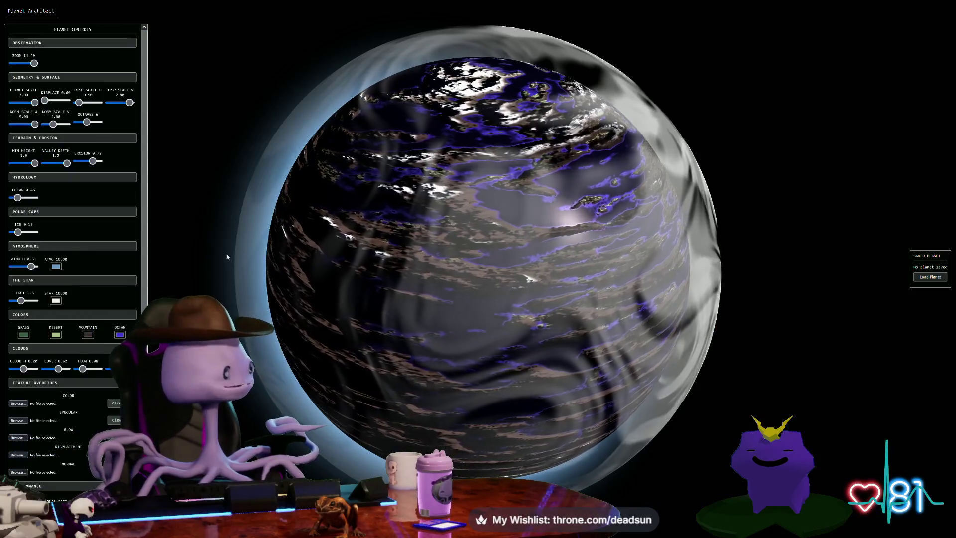
Lower Norm Scale U to 2.30 and deepen valleys so ocean covers more of the planet
{"action": "scroll", "coordinate": [228, 259], "scroll_direction": "up", "scroll_amount": 4}
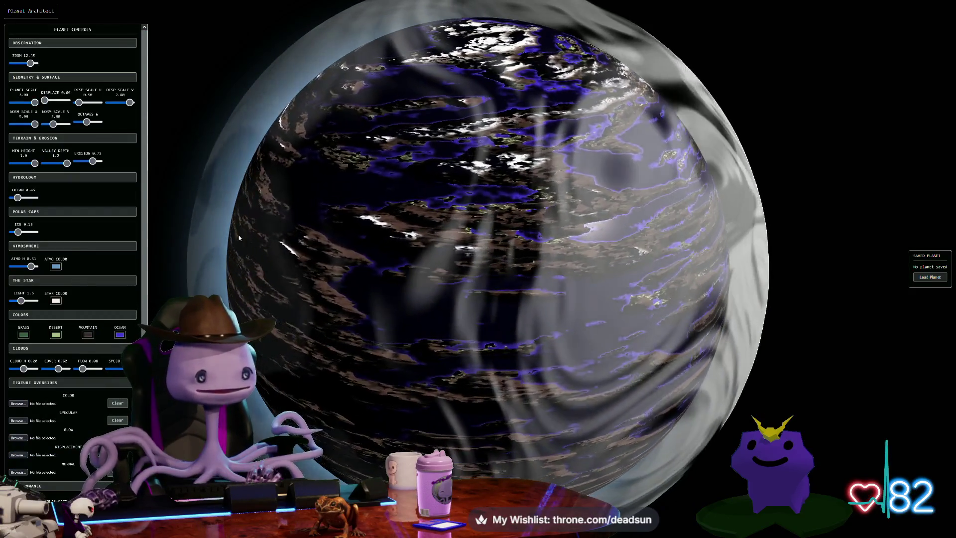
{"action": "mouse_move", "coordinate": [34, 124]}
{"action": "left_mouse_down"}
{"action": "mouse_move", "coordinate": [23, 124]}
{"action": "mouse_move", "coordinate": [29, 104]}
{"action": "left_mouse_up"}
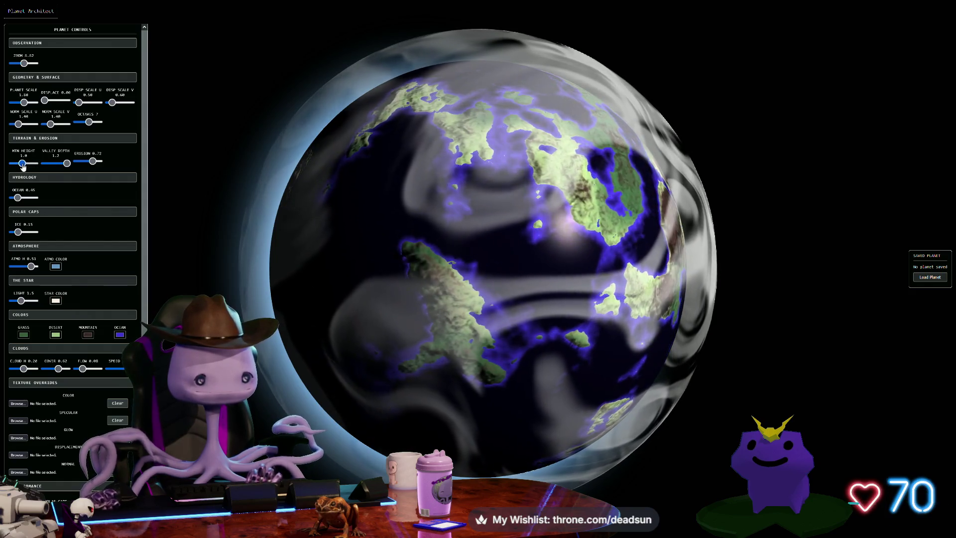
{"action": "left_click_drag", "start_coordinate": [57, 165], "coordinate": [68, 164]}
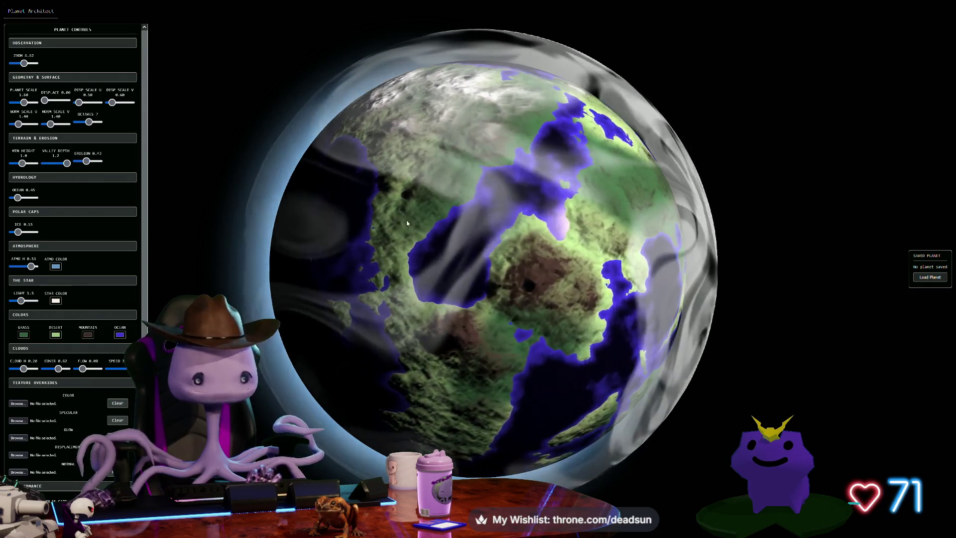
Rotate the planet to another side and reduce the Polar Caps ice to a low amount
{"action": "scroll", "coordinate": [477, 251], "scroll_direction": "down", "scroll_amount": 5}
{"action": "left_click_drag", "start_coordinate": [409, 252], "coordinate": [363, 242]}
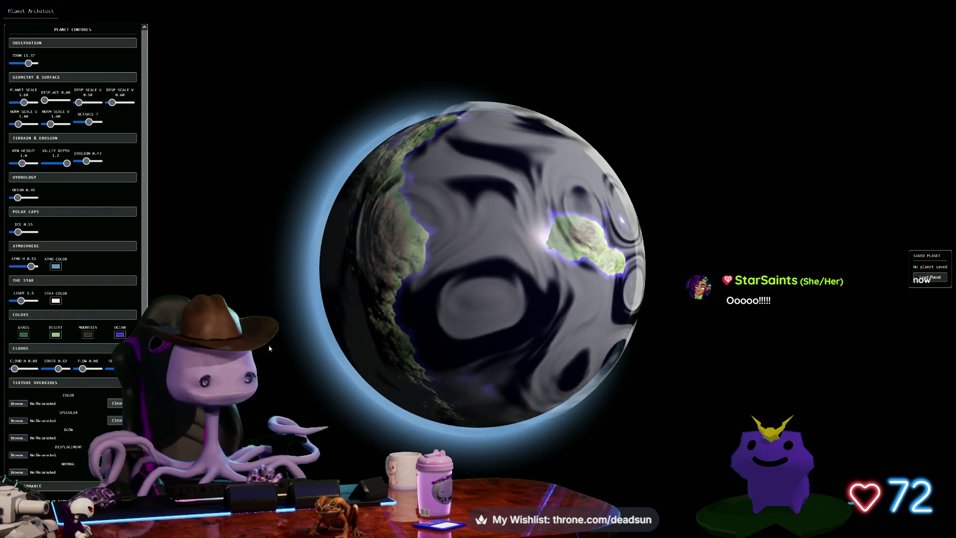
{"action": "scroll", "coordinate": [357, 343], "scroll_direction": "up", "scroll_amount": 3}
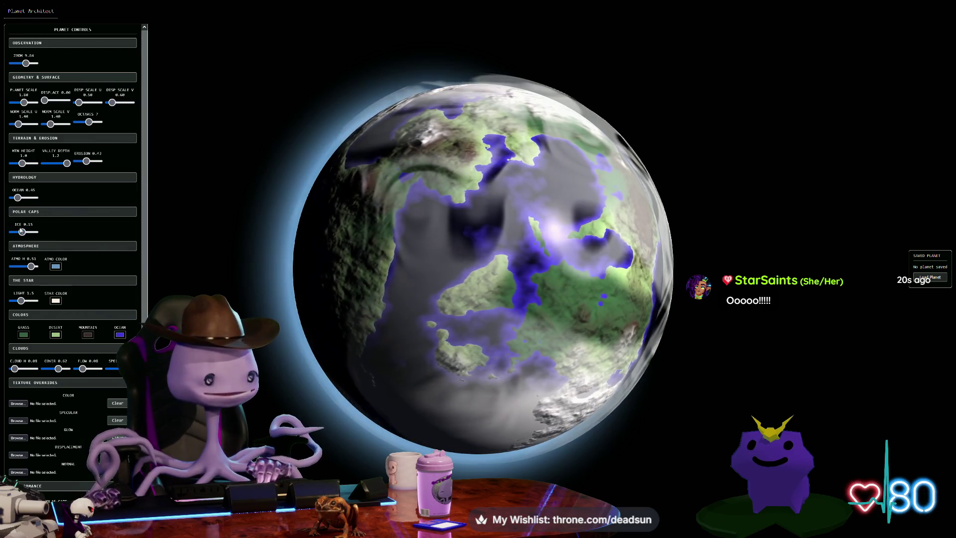
{"action": "mouse_move", "coordinate": [23, 238]}
{"action": "left_mouse_down"}
{"action": "mouse_move", "coordinate": [52, 237]}
{"action": "mouse_move", "coordinate": [15, 239]}
{"action": "left_mouse_up"}
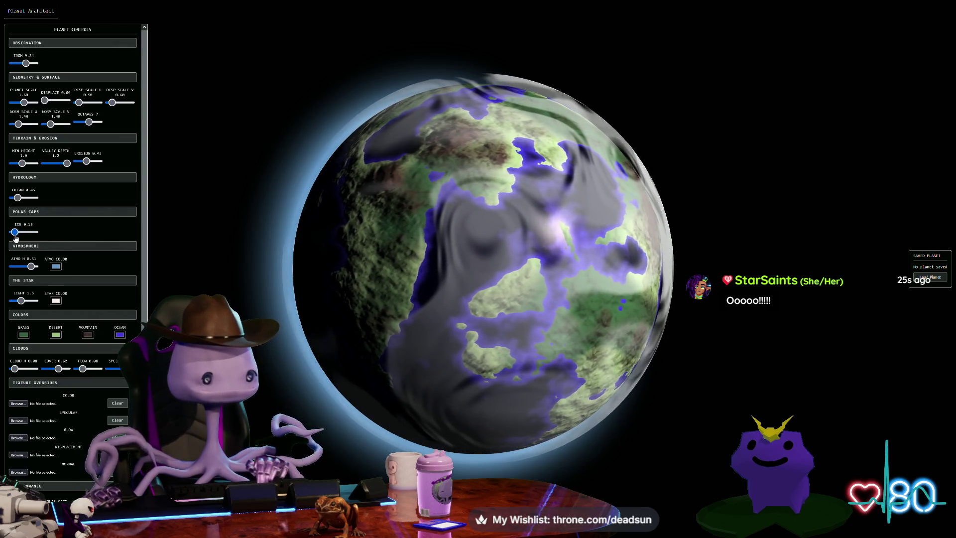
Make the terrain valleys shallower for smoother green landmasses with softer coastlines
{"action": "scroll", "coordinate": [82, 321], "scroll_direction": "down", "scroll_amount": 3}
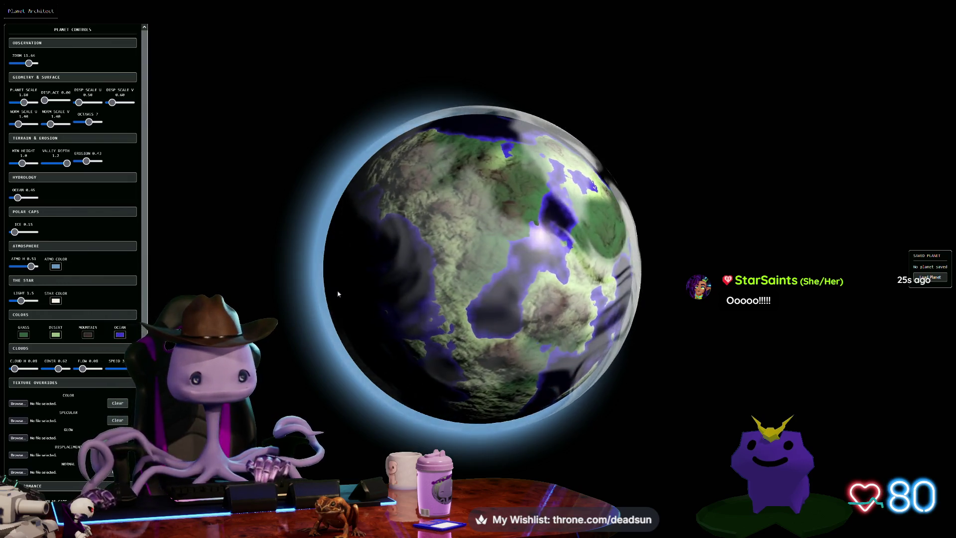
{"action": "scroll", "coordinate": [418, 290], "scroll_direction": "up", "scroll_amount": 4}
{"action": "scroll", "coordinate": [421, 288], "scroll_direction": "up", "scroll_amount": 4}
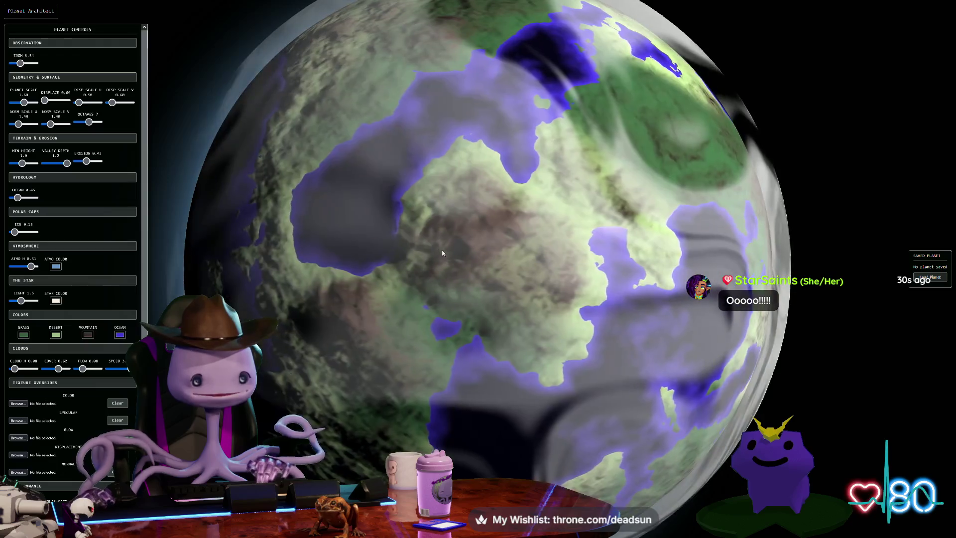
{"action": "scroll", "coordinate": [501, 247], "scroll_direction": "up", "scroll_amount": 3}
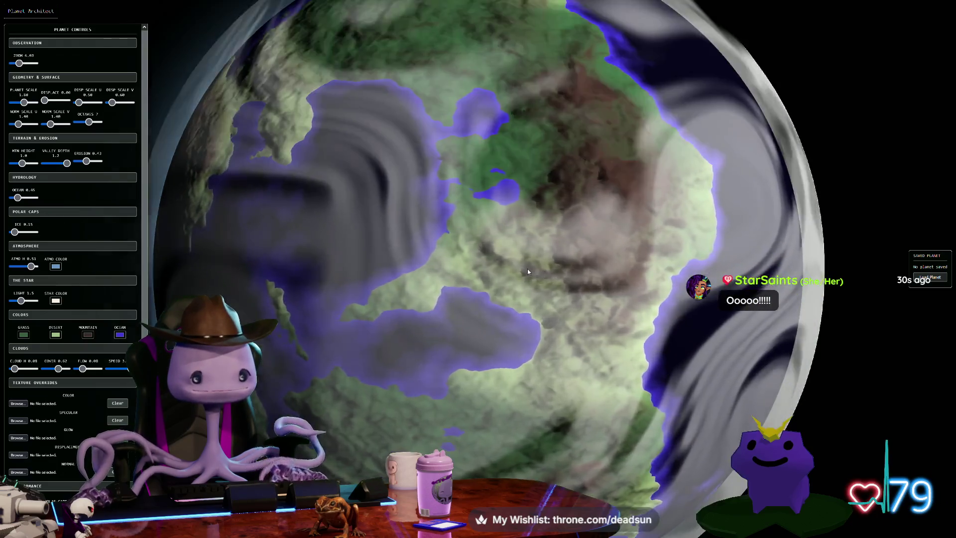
{"action": "scroll", "coordinate": [524, 266], "scroll_direction": "down", "scroll_amount": 6}
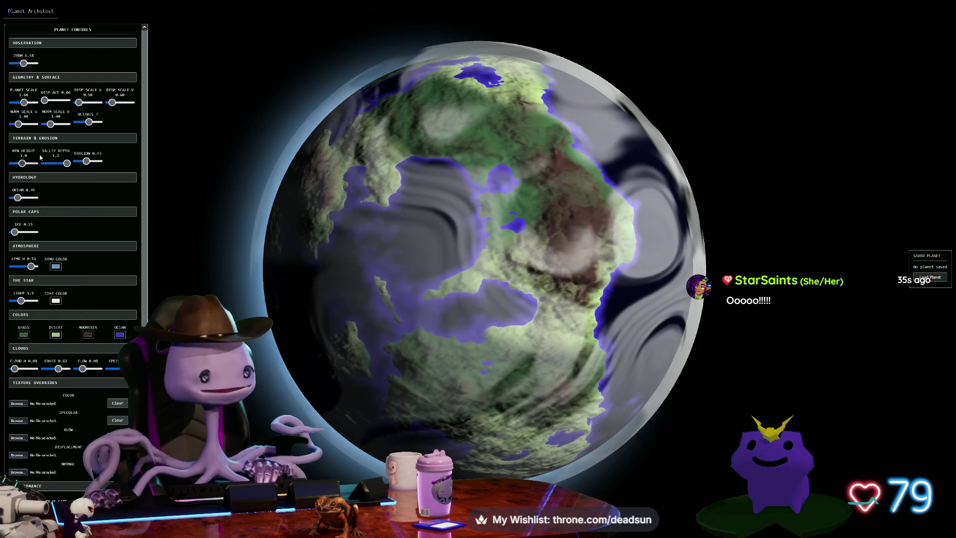
{"action": "mouse_move", "coordinate": [64, 165]}
{"action": "left_mouse_down"}
{"action": "mouse_move", "coordinate": [50, 165]}
{"action": "mouse_move", "coordinate": [127, 166]}
{"action": "mouse_move", "coordinate": [71, 168]}
{"action": "left_mouse_up"}
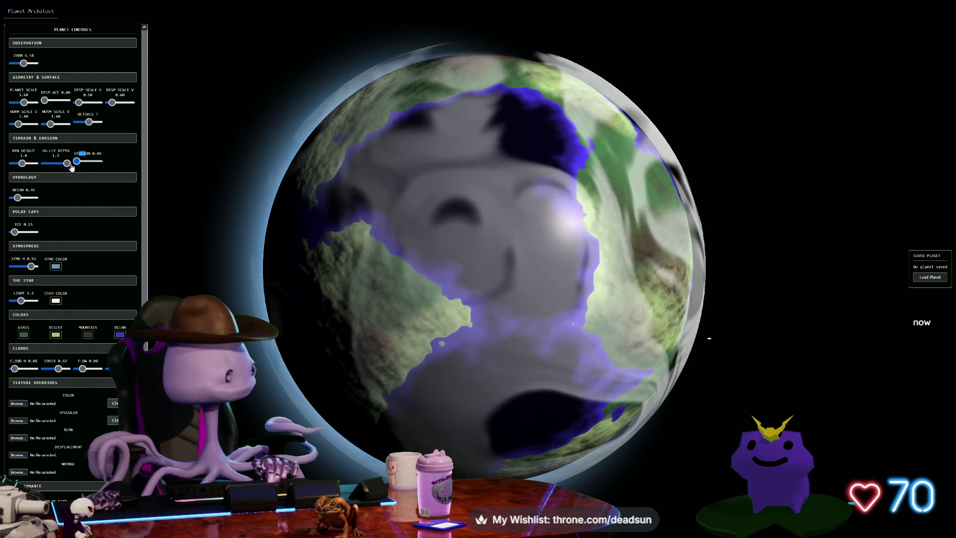
Turn the globe toward its cloudy side and raise terrain octaves from 7 to 12
{"action": "scroll", "coordinate": [329, 202], "scroll_direction": "down", "scroll_amount": 3}
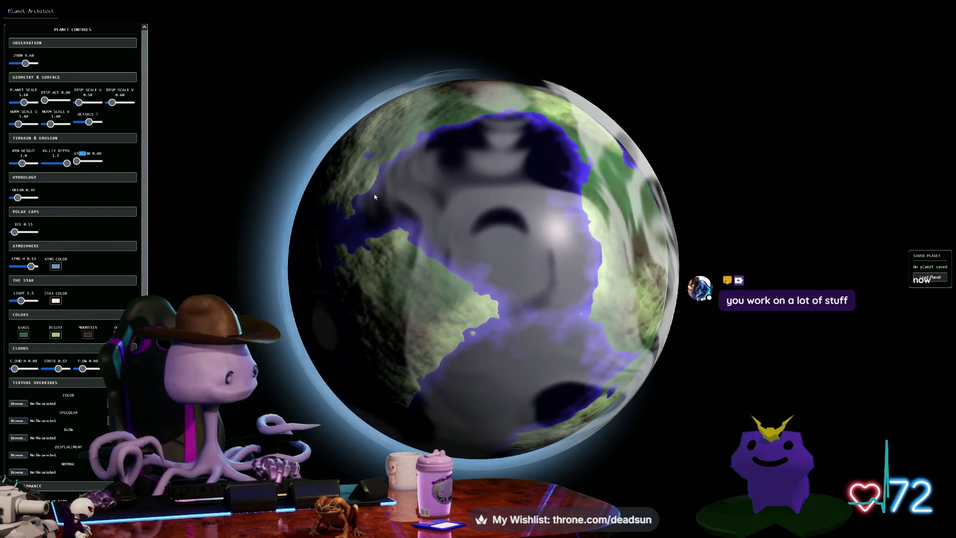
{"action": "left_click_drag", "start_coordinate": [401, 218], "coordinate": [387, 258]}
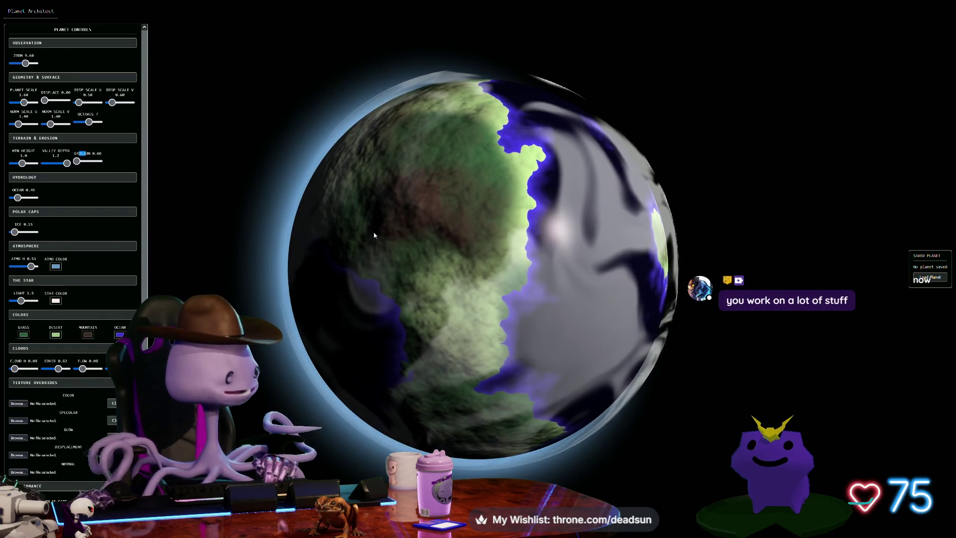
{"action": "scroll", "coordinate": [374, 236], "scroll_direction": "up", "scroll_amount": 8}
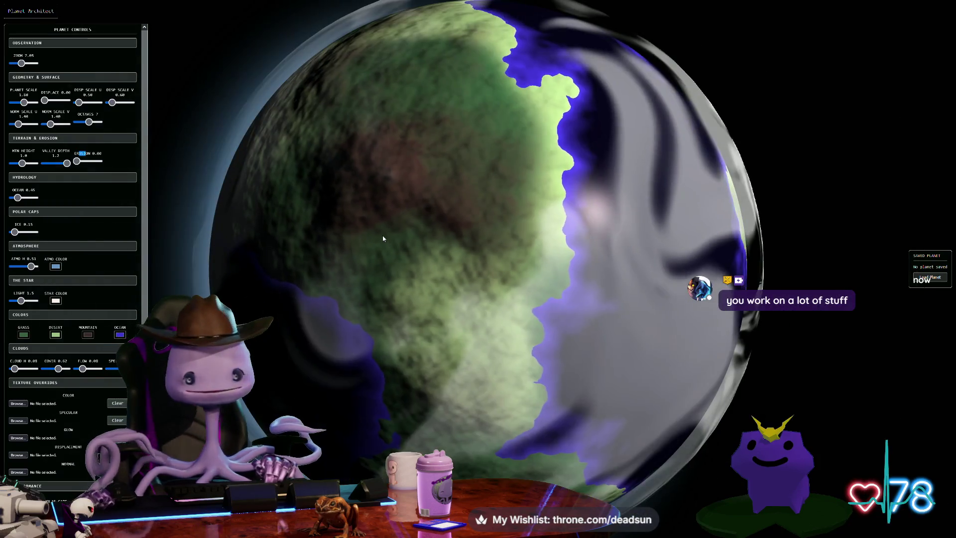
{"action": "scroll", "coordinate": [383, 239], "scroll_direction": "up", "scroll_amount": 2}
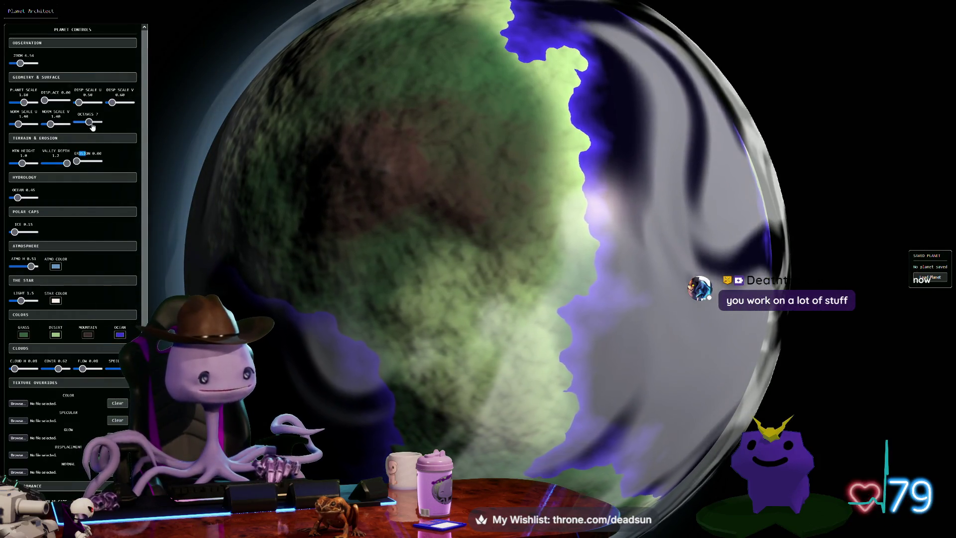
{"action": "left_click_drag", "start_coordinate": [90, 122], "coordinate": [99, 122]}
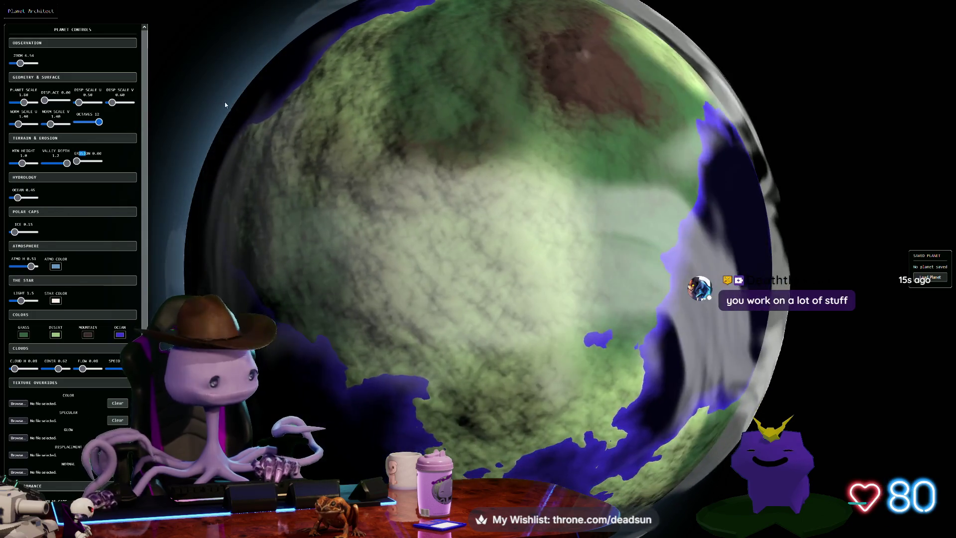
{"action": "scroll", "coordinate": [366, 273], "scroll_direction": "down", "scroll_amount": 2}
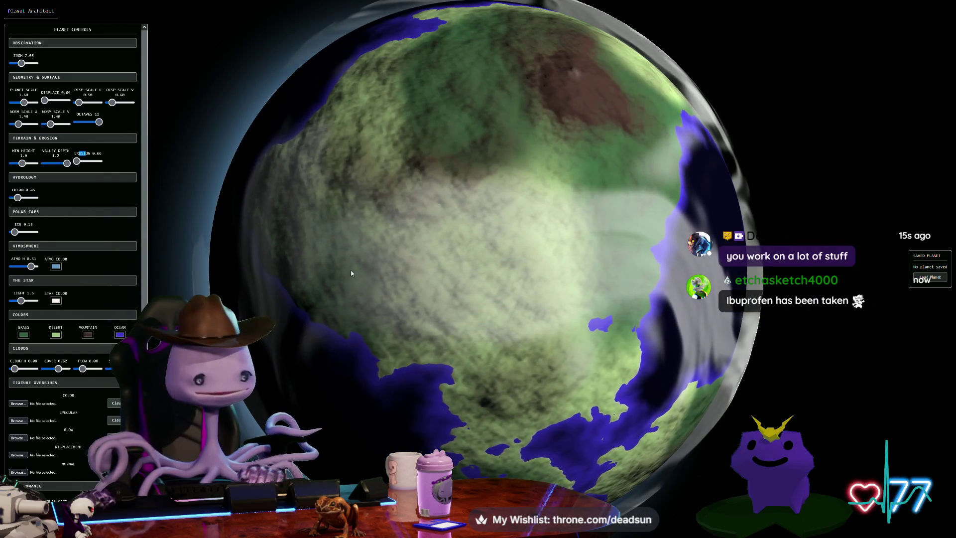
{"action": "scroll", "coordinate": [368, 260], "scroll_direction": "down", "scroll_amount": 10}
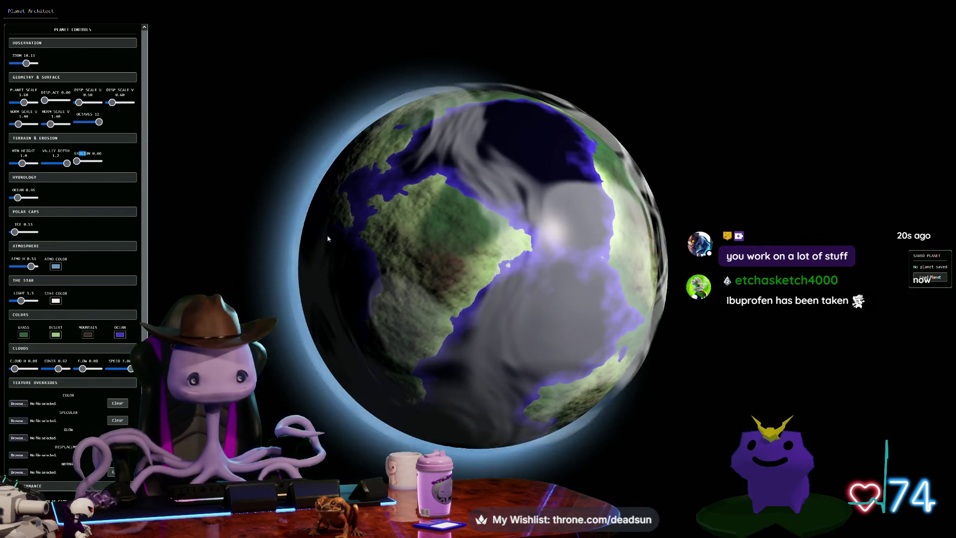
{"action": "left_click_drag", "start_coordinate": [325, 269], "coordinate": [362, 279]}
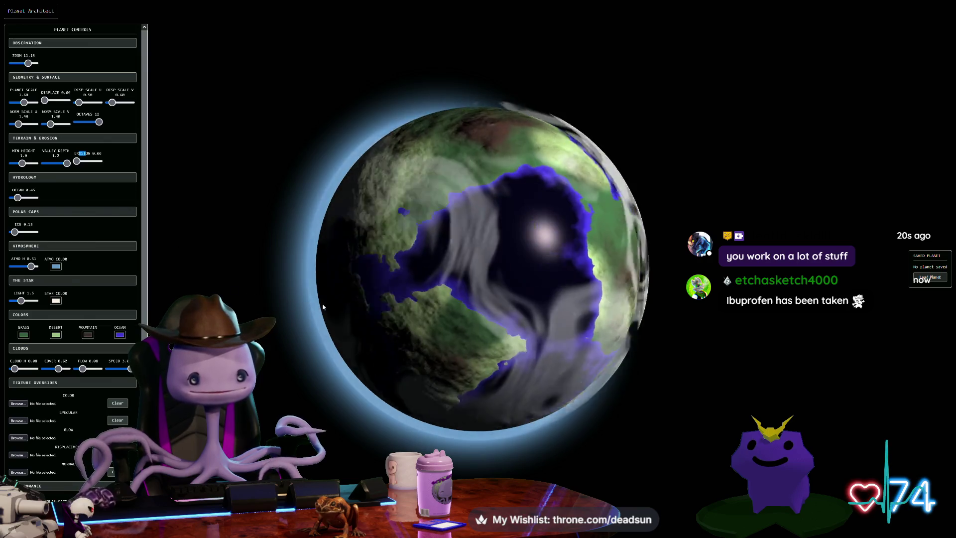
{"action": "left_click_drag", "start_coordinate": [351, 296], "coordinate": [337, 295]}
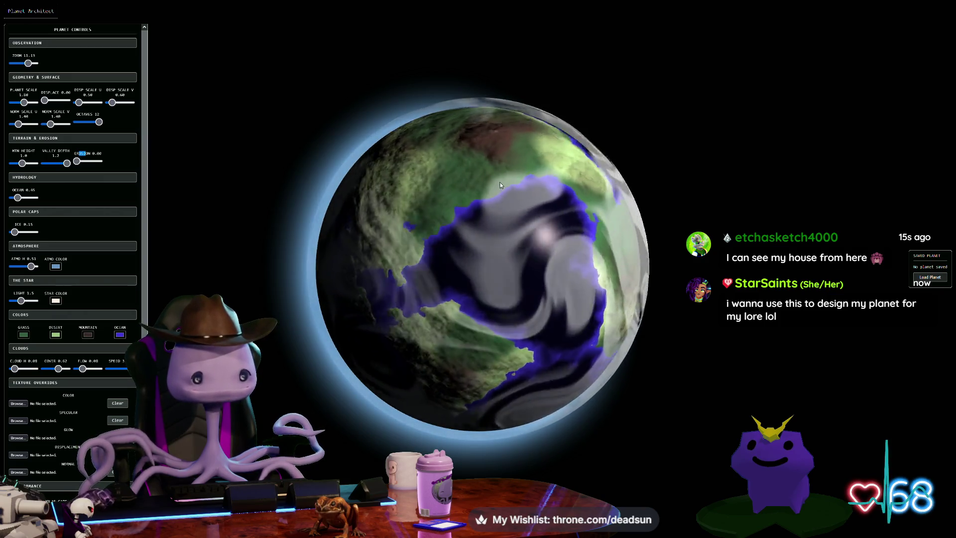
{"action": "left_click_drag", "start_coordinate": [443, 175], "coordinate": [448, 239]}
{"action": "left_click_drag", "start_coordinate": [498, 220], "coordinate": [514, 217]}
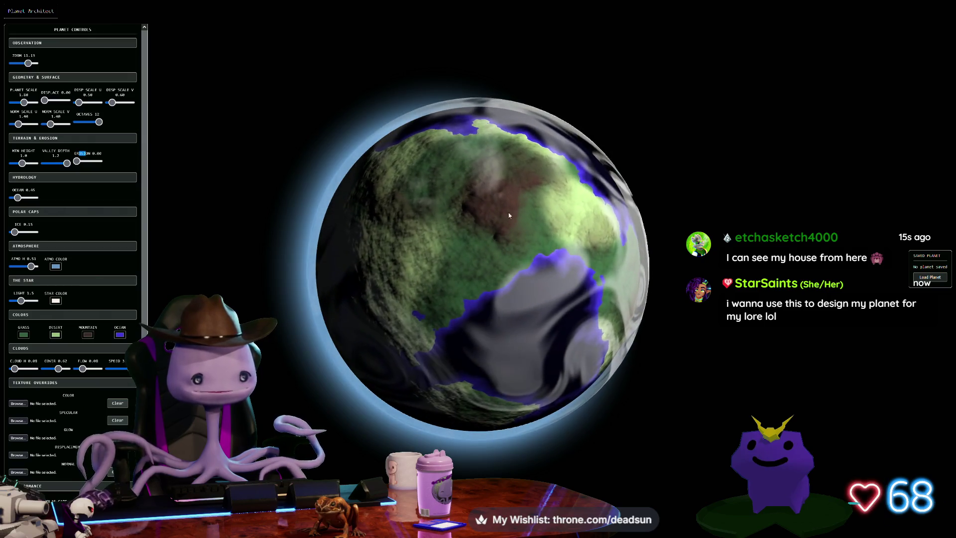
{"action": "mouse_move", "coordinate": [426, 133]}
{"action": "left_mouse_down"}
{"action": "mouse_move", "coordinate": [518, 290]}
{"action": "mouse_move", "coordinate": [471, 136]}
{"action": "left_mouse_up"}
{"action": "scroll", "coordinate": [478, 263], "scroll_direction": "down", "scroll_amount": 3}
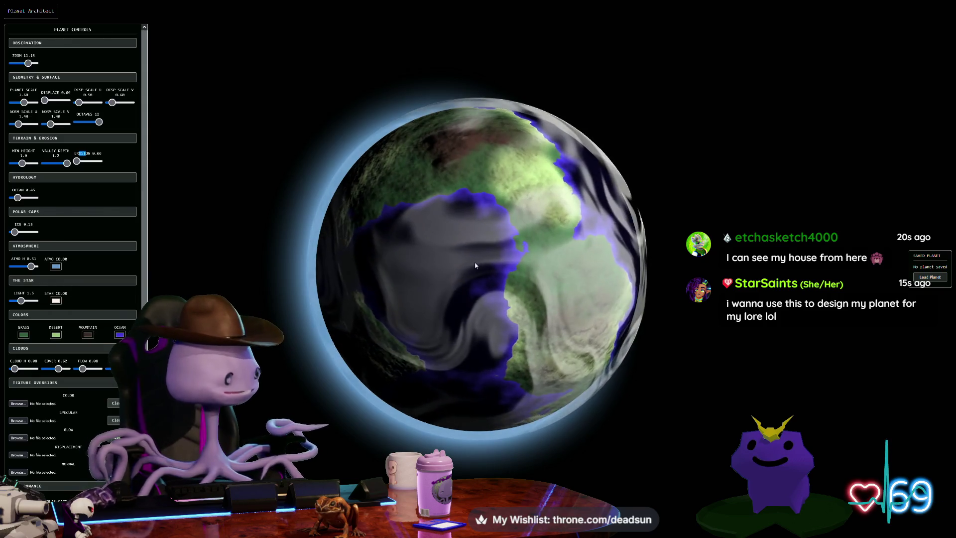
{"action": "scroll", "coordinate": [479, 264], "scroll_direction": "up", "scroll_amount": 5}
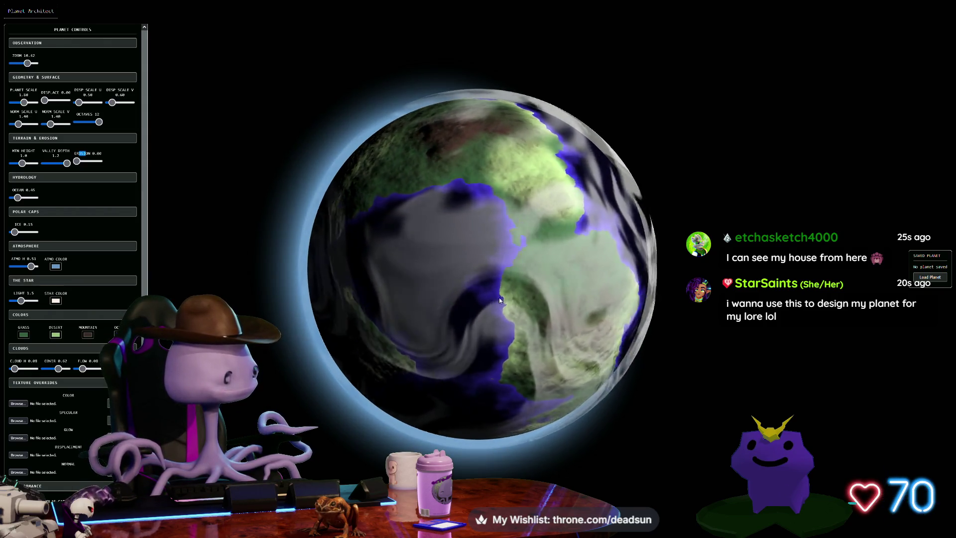
{"action": "scroll", "coordinate": [435, 288], "scroll_direction": "up", "scroll_amount": 5}
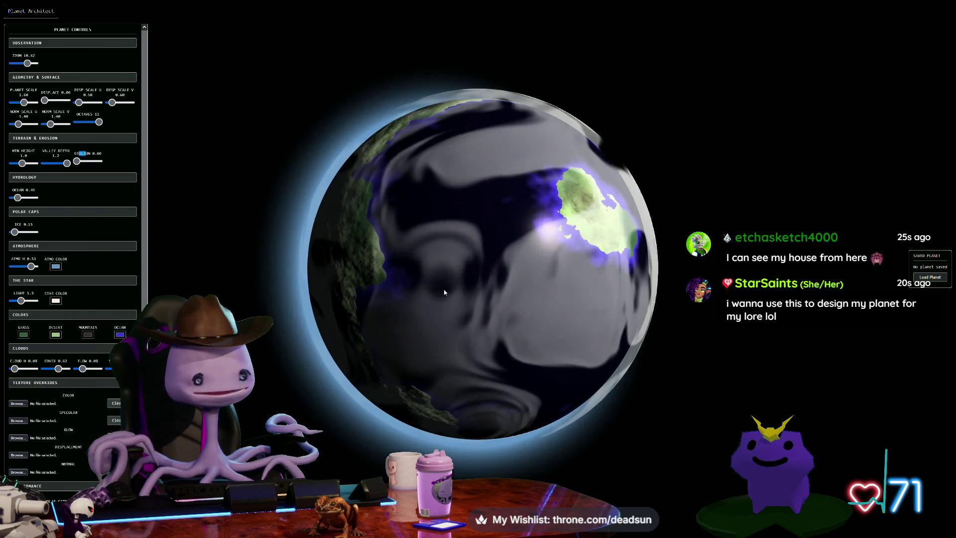
{"action": "scroll", "coordinate": [411, 308], "scroll_direction": "up", "scroll_amount": 2}
{"action": "scroll", "coordinate": [373, 314], "scroll_direction": "up", "scroll_amount": 5}
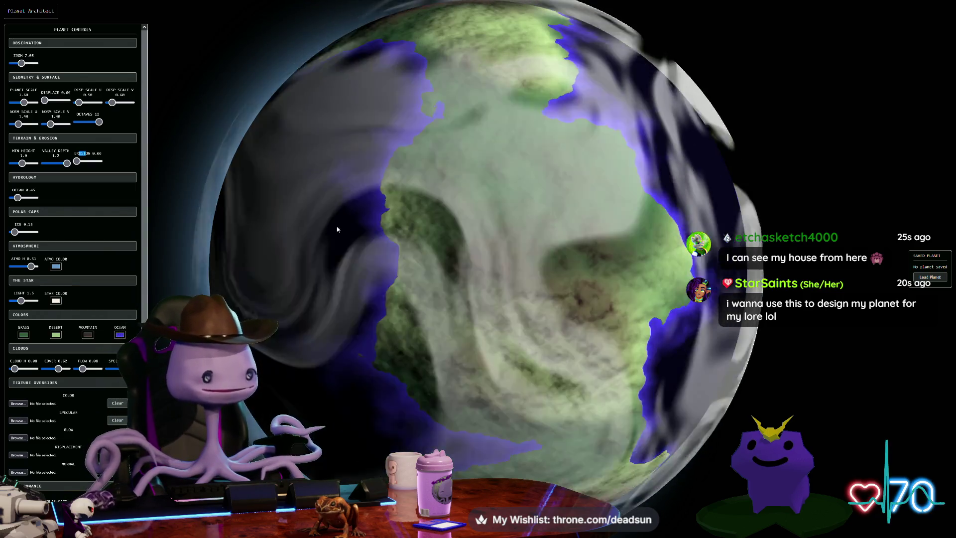
Set the ocean colour to a light cyan shade and zoom out to about 12.66
{"action": "left_click", "coordinate": [120, 334]}
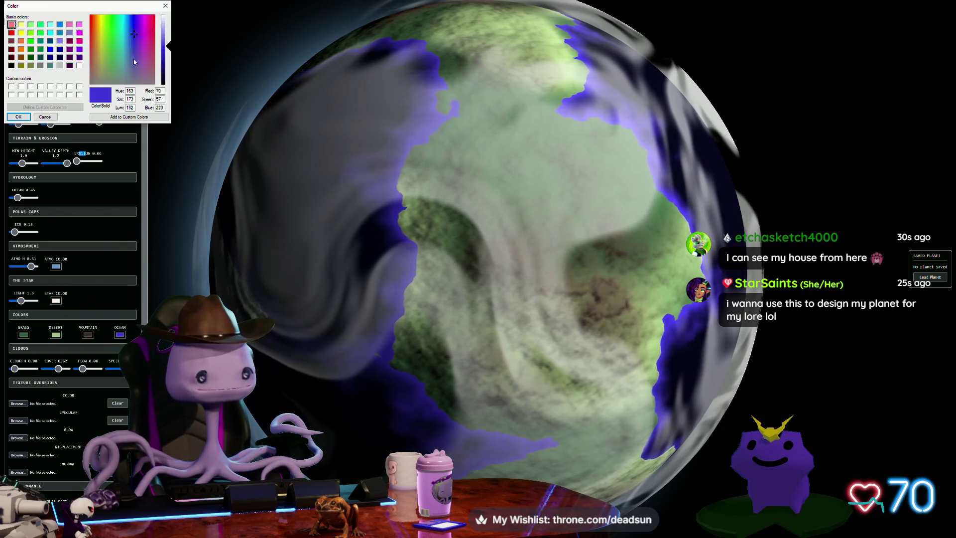
{"action": "left_click", "coordinate": [125, 41]}
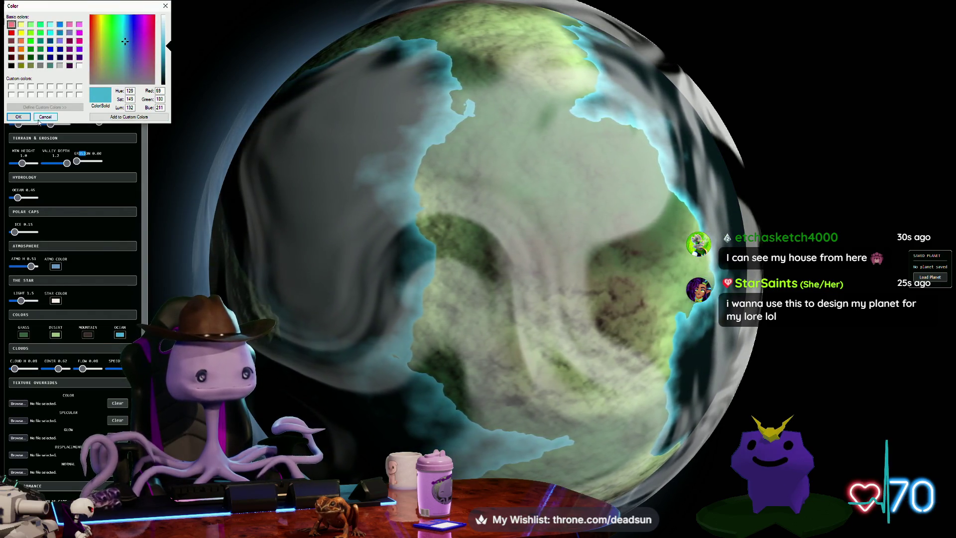
{"action": "left_click", "coordinate": [19, 117]}
{"action": "scroll", "coordinate": [432, 193], "scroll_direction": "down", "scroll_amount": 8}
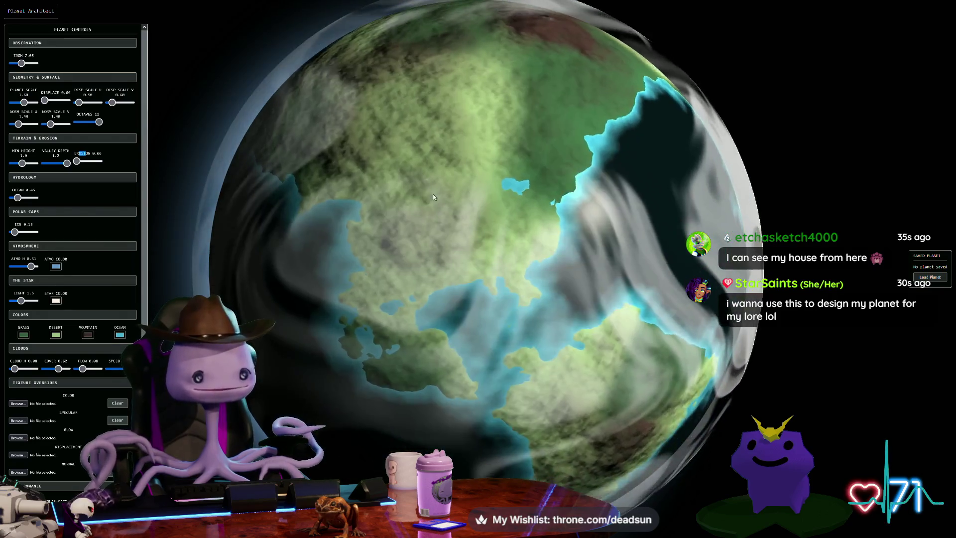
{"action": "scroll", "coordinate": [444, 254], "scroll_direction": "down", "scroll_amount": 3}
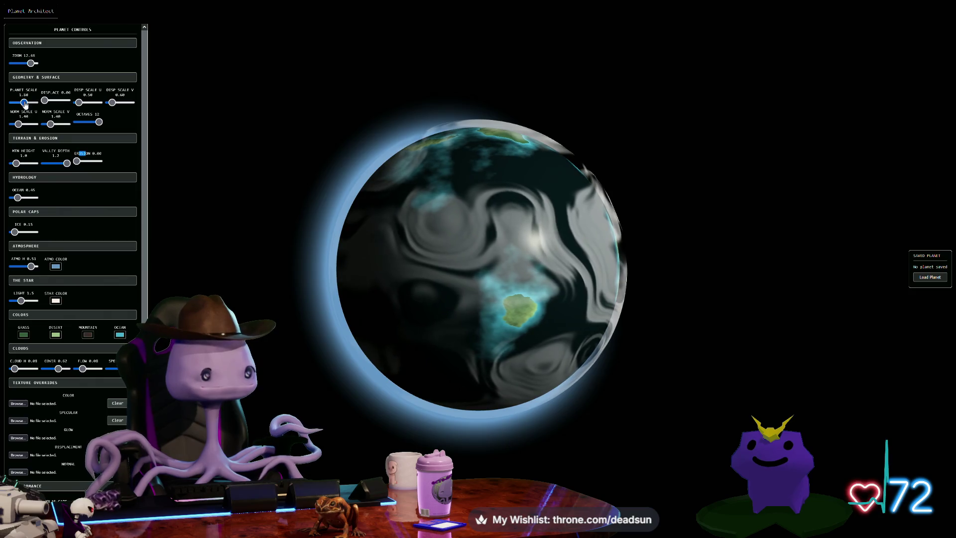
Raise terrain displacement and Cloud H cover, then lower the valley depth
{"action": "left_click_drag", "start_coordinate": [45, 101], "coordinate": [69, 110]}
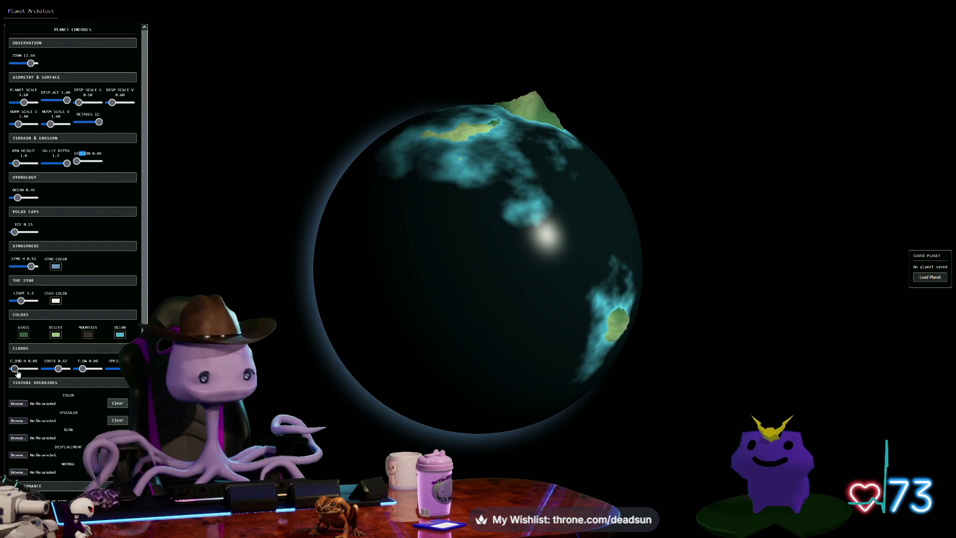
{"action": "left_click_drag", "start_coordinate": [25, 368], "coordinate": [35, 368]}
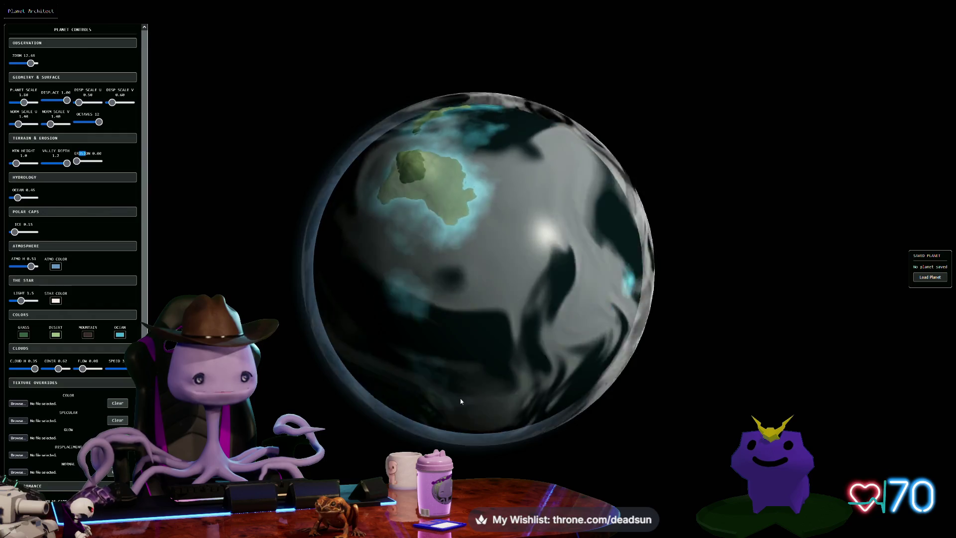
{"action": "scroll", "coordinate": [454, 258], "scroll_direction": "up", "scroll_amount": 3}
{"action": "scroll", "coordinate": [453, 258], "scroll_direction": "up", "scroll_amount": 3}
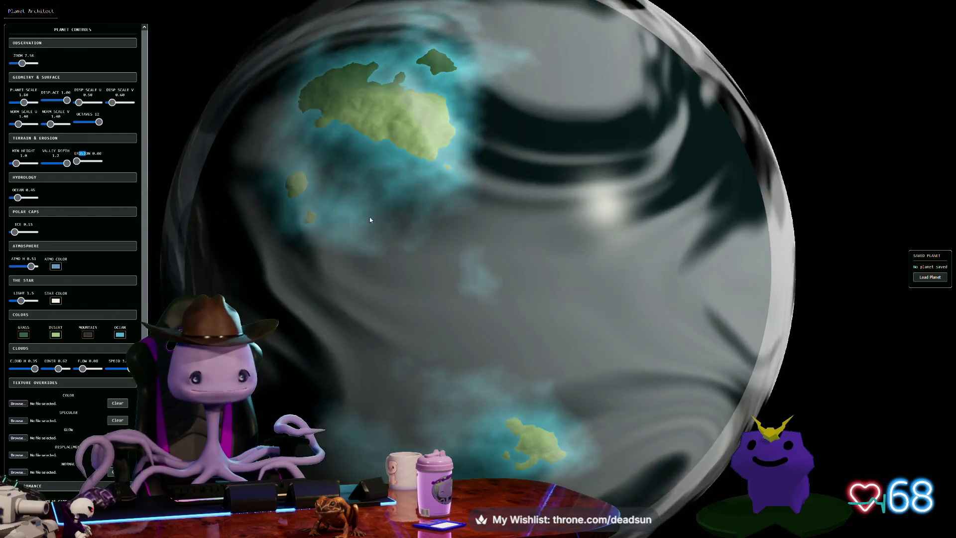
{"action": "left_click_drag", "start_coordinate": [369, 220], "coordinate": [374, 254]}
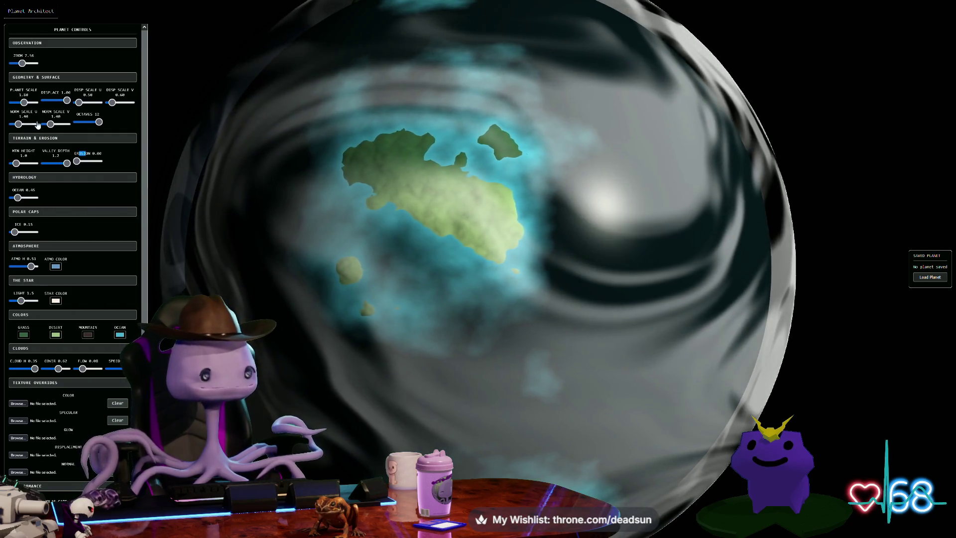
{"action": "mouse_move", "coordinate": [64, 168]}
{"action": "left_mouse_down"}
{"action": "mouse_move", "coordinate": [45, 169]}
{"action": "mouse_move", "coordinate": [67, 163]}
{"action": "left_mouse_up"}
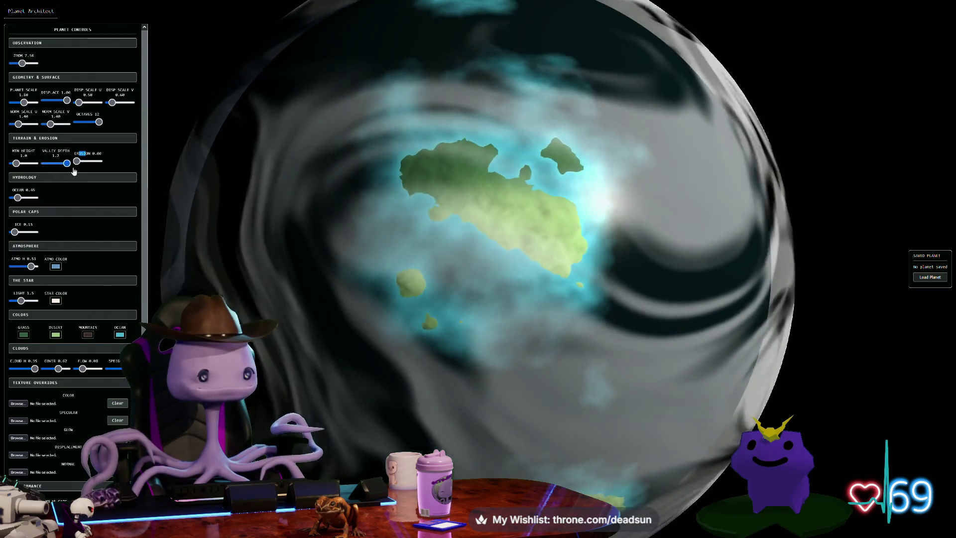
Set Norm Scale V to 1.70 and raise Disp Scale V to about 2.70
{"action": "scroll", "coordinate": [271, 190], "scroll_direction": "down", "scroll_amount": 3}
{"action": "scroll", "coordinate": [272, 191], "scroll_direction": "down", "scroll_amount": 2}
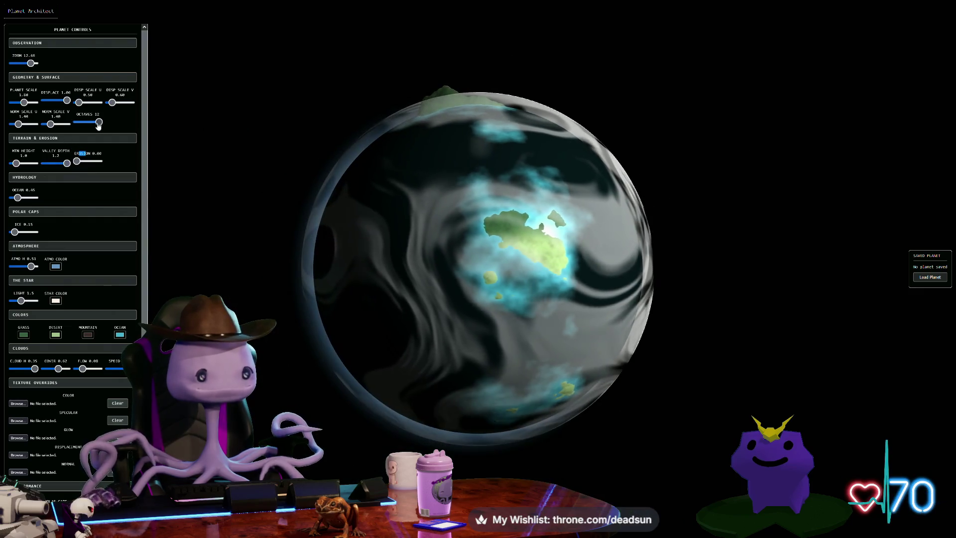
{"action": "left_click", "coordinate": [53, 125]}
{"action": "left_click_drag", "start_coordinate": [55, 128], "coordinate": [53, 128]}
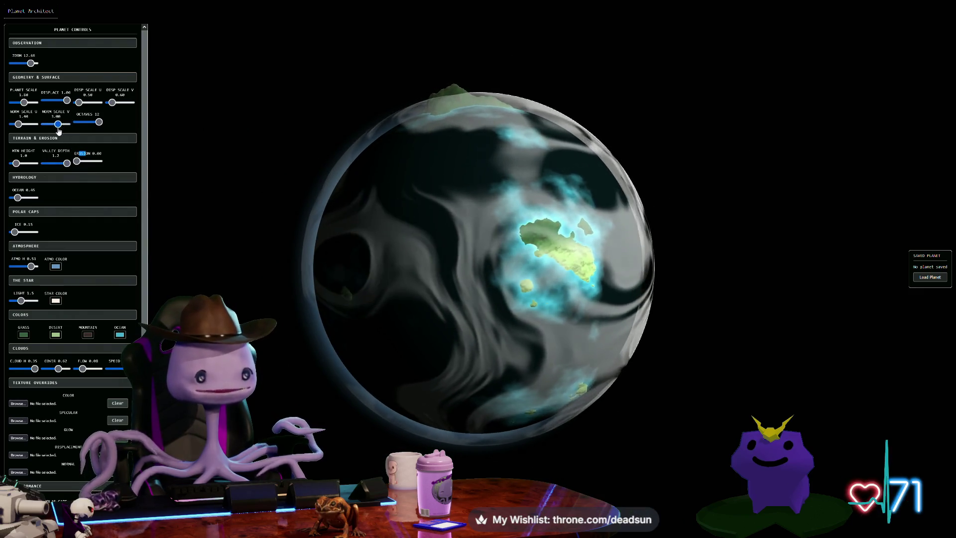
{"action": "mouse_move", "coordinate": [113, 103]}
{"action": "left_mouse_down"}
{"action": "mouse_move", "coordinate": [133, 109]}
{"action": "mouse_move", "coordinate": [88, 110]}
{"action": "left_mouse_up"}
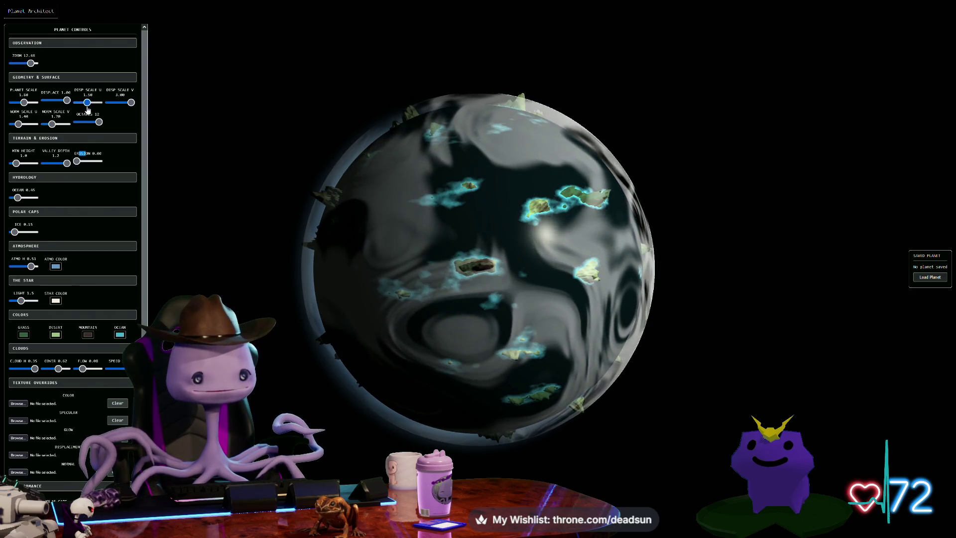
Drop Cloud H to 0.05 and rotate the globe to inspect the cyan-ringed islets
{"action": "scroll", "coordinate": [320, 203], "scroll_direction": "up", "scroll_amount": 5}
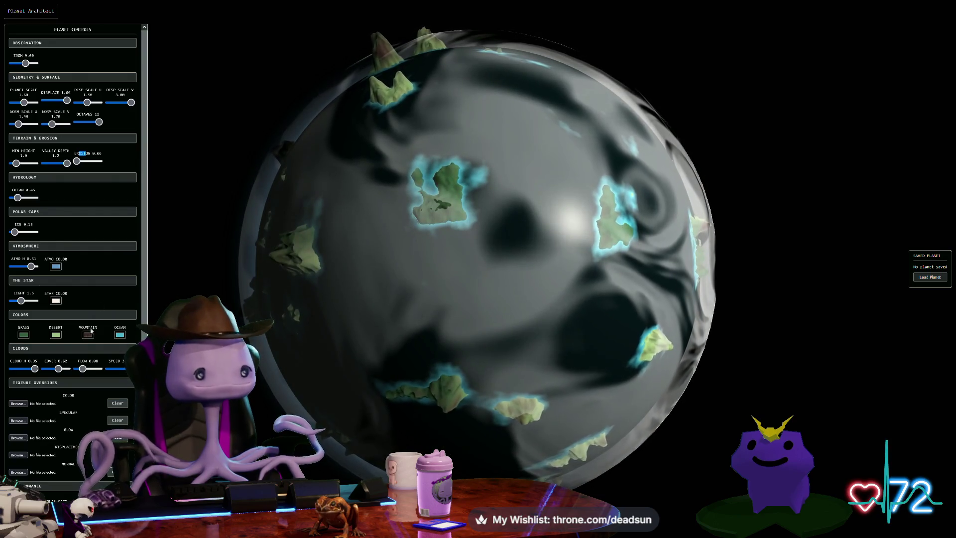
{"action": "left_click_drag", "start_coordinate": [33, 368], "coordinate": [12, 369]}
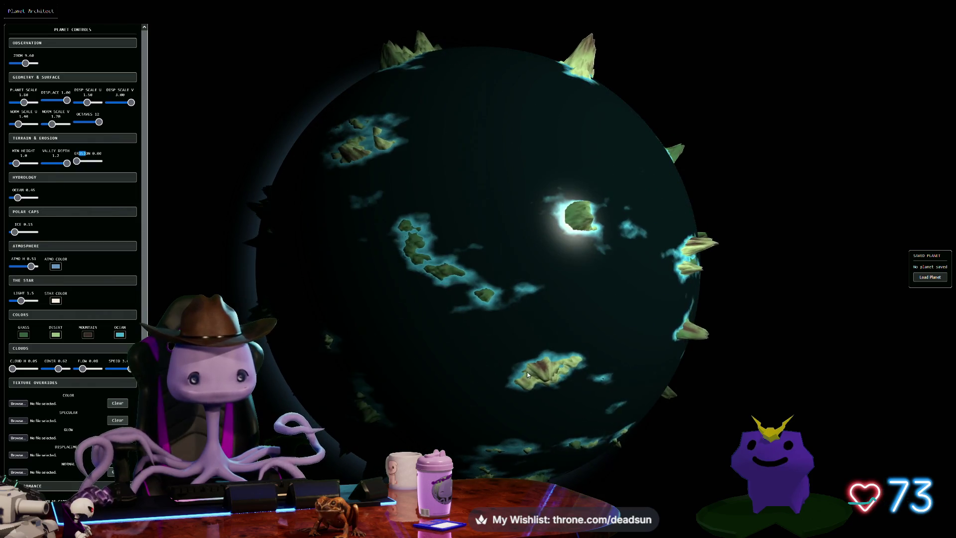
{"action": "scroll", "coordinate": [461, 332], "scroll_direction": "up", "scroll_amount": 3}
{"action": "scroll", "coordinate": [461, 332], "scroll_direction": "up", "scroll_amount": 5}
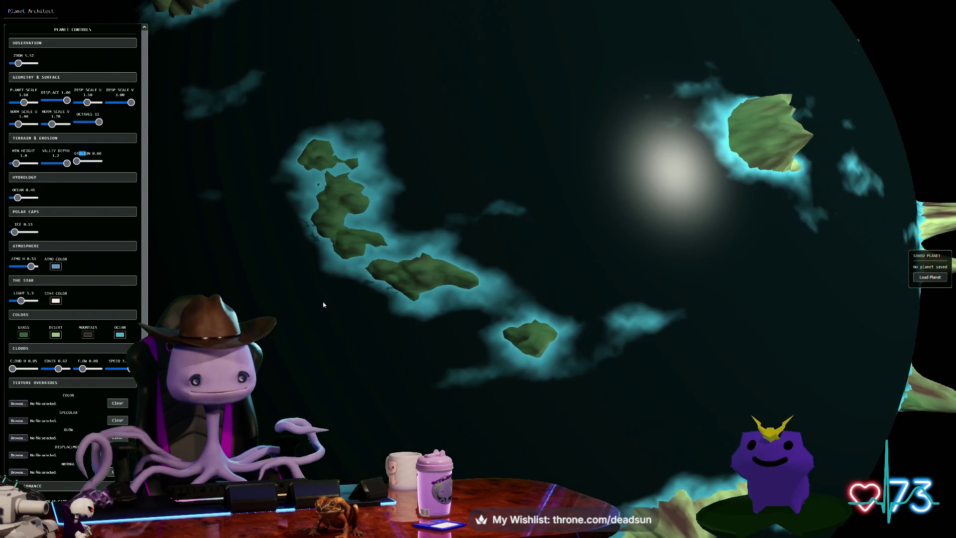
{"action": "scroll", "coordinate": [329, 309], "scroll_direction": "down", "scroll_amount": 4}
{"action": "scroll", "coordinate": [353, 332], "scroll_direction": "down", "scroll_amount": 7}
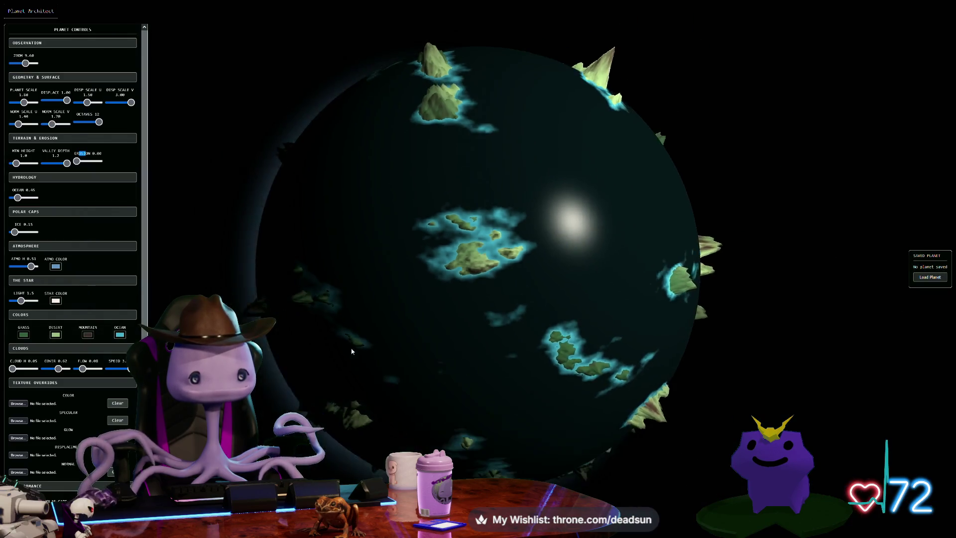
{"action": "mouse_move", "coordinate": [487, 325]}
{"action": "left_mouse_down"}
{"action": "mouse_move", "coordinate": [410, 210]}
{"action": "mouse_move", "coordinate": [397, 146]}
{"action": "mouse_move", "coordinate": [398, 113]}
{"action": "mouse_move", "coordinate": [444, 78]}
{"action": "mouse_move", "coordinate": [368, 70]}
{"action": "mouse_move", "coordinate": [527, 74]}
{"action": "left_mouse_up"}
{"action": "scroll", "coordinate": [579, 199], "scroll_direction": "down", "scroll_amount": 2}
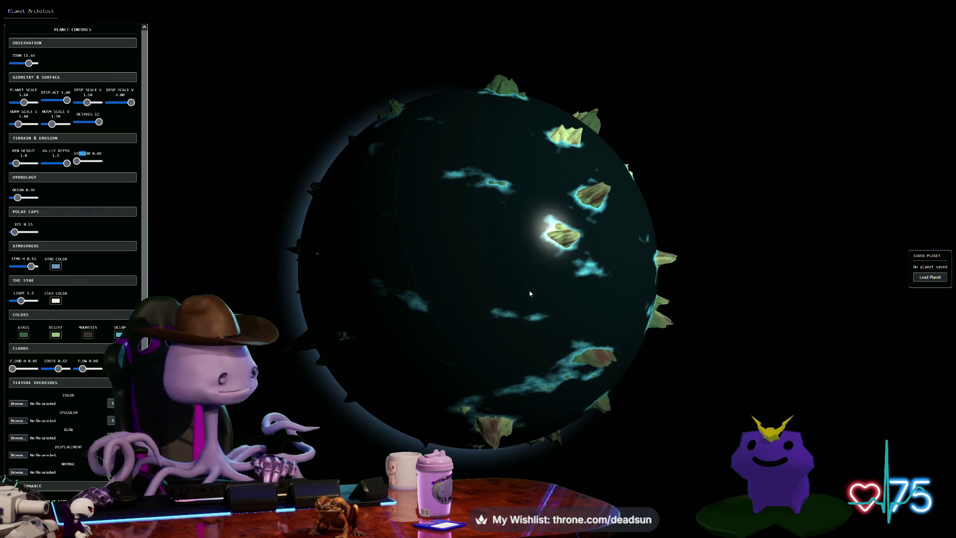
{"action": "scroll", "coordinate": [499, 279], "scroll_direction": "down", "scroll_amount": 6}
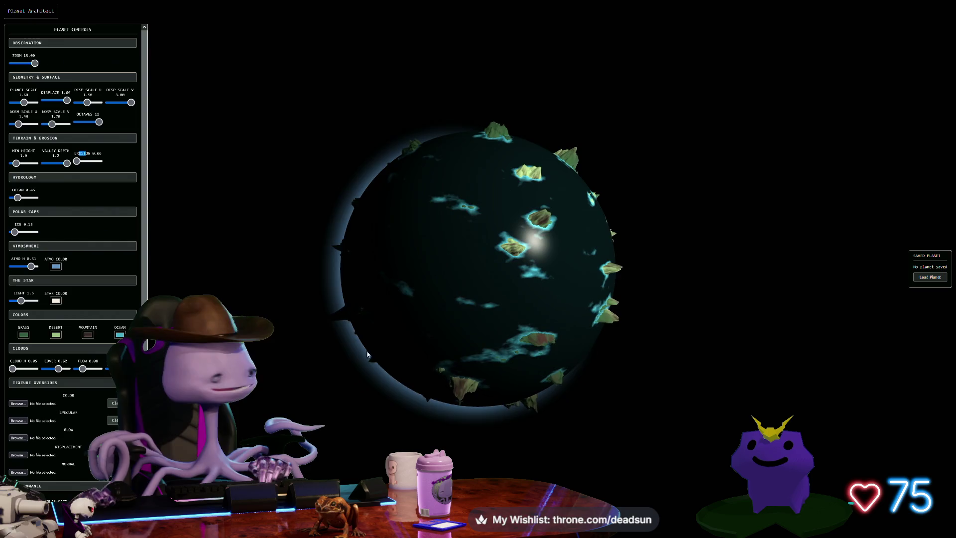
{"action": "scroll", "coordinate": [393, 358], "scroll_direction": "up", "scroll_amount": 10}
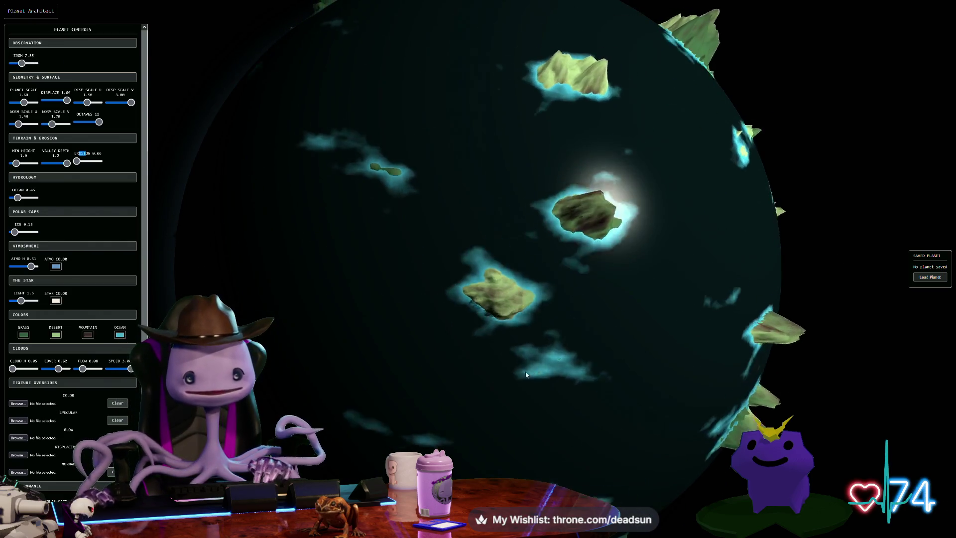
{"action": "scroll", "coordinate": [518, 342], "scroll_direction": "up", "scroll_amount": 3}
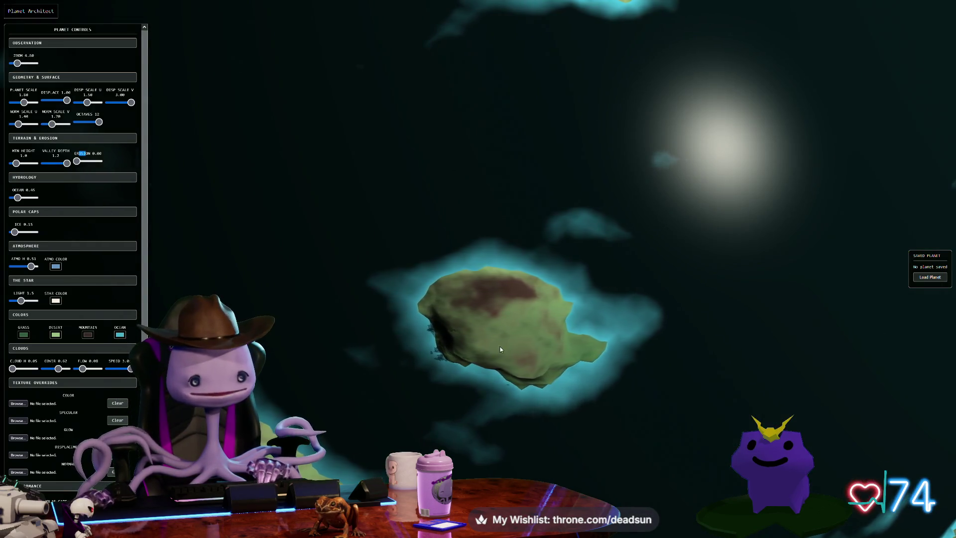
{"action": "mouse_move", "coordinate": [623, 374]}
{"action": "left_mouse_down"}
{"action": "mouse_move", "coordinate": [594, 397]}
{"action": "mouse_move", "coordinate": [598, 409]}
{"action": "left_mouse_up"}
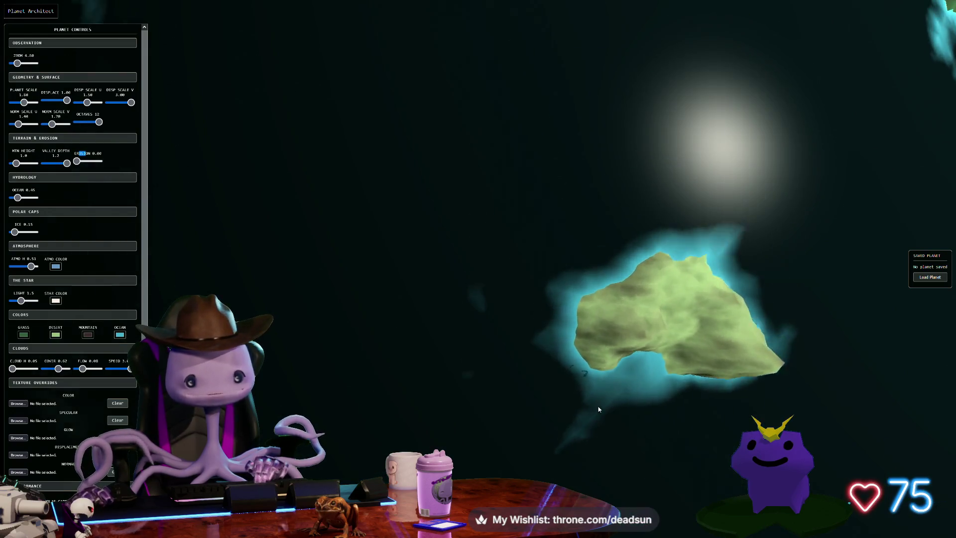
{"action": "scroll", "coordinate": [586, 393], "scroll_direction": "down", "scroll_amount": 3}
{"action": "mouse_move", "coordinate": [534, 387]}
{"action": "left_mouse_down"}
{"action": "mouse_move", "coordinate": [536, 397]}
{"action": "mouse_move", "coordinate": [525, 288]}
{"action": "left_mouse_up"}
{"action": "scroll", "coordinate": [536, 330], "scroll_direction": "down", "scroll_amount": 4}
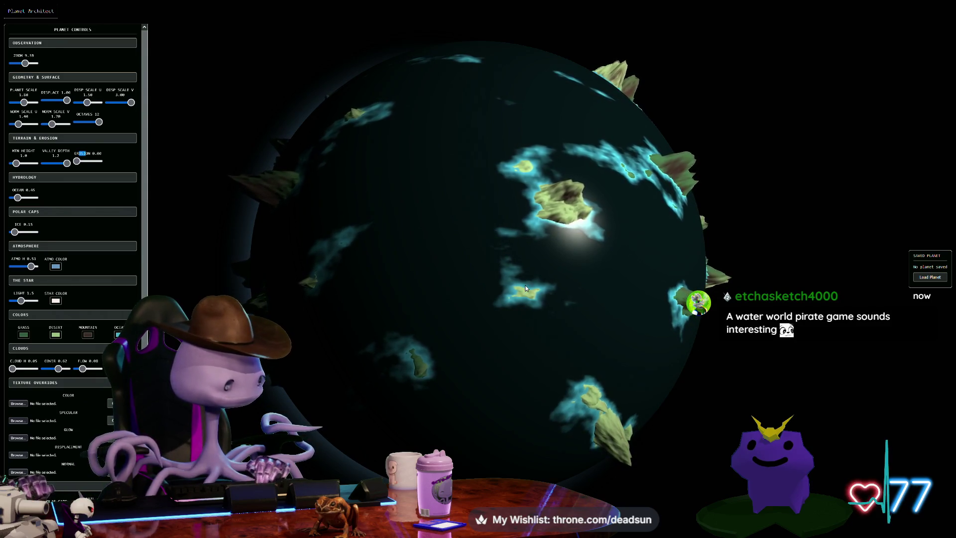
{"action": "scroll", "coordinate": [538, 250], "scroll_direction": "down", "scroll_amount": 1}
{"action": "mouse_move", "coordinate": [578, 253]}
{"action": "left_mouse_down"}
{"action": "mouse_move", "coordinate": [573, 309]}
{"action": "mouse_move", "coordinate": [632, 303]}
{"action": "left_mouse_up"}
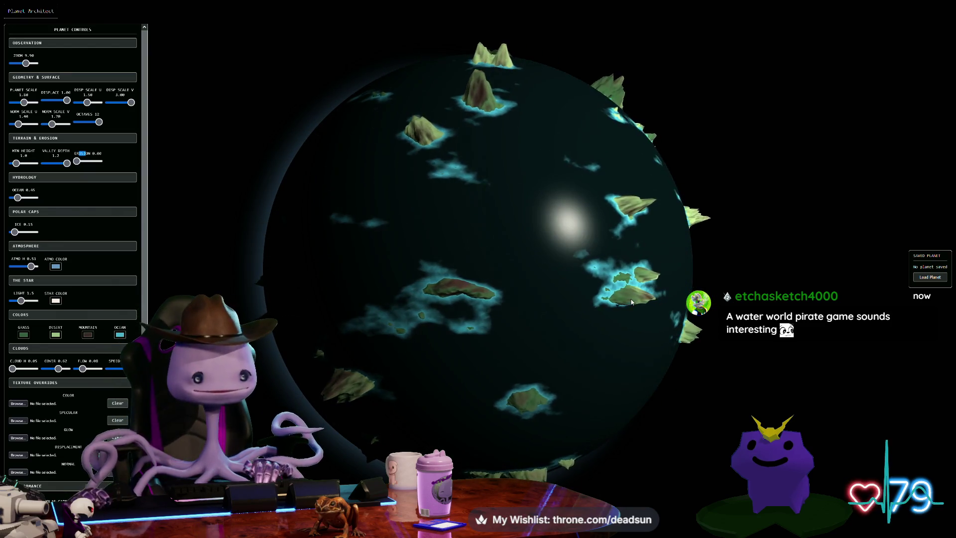
{"action": "scroll", "coordinate": [599, 283], "scroll_direction": "down", "scroll_amount": 1}
{"action": "mouse_move", "coordinate": [492, 132]}
{"action": "left_mouse_down"}
{"action": "mouse_move", "coordinate": [492, 181]}
{"action": "mouse_move", "coordinate": [531, 204]}
{"action": "mouse_move", "coordinate": [538, 224]}
{"action": "left_mouse_up"}
{"action": "scroll", "coordinate": [491, 181], "scroll_direction": "up", "scroll_amount": 4}
{"action": "scroll", "coordinate": [540, 225], "scroll_direction": "up", "scroll_amount": 4}
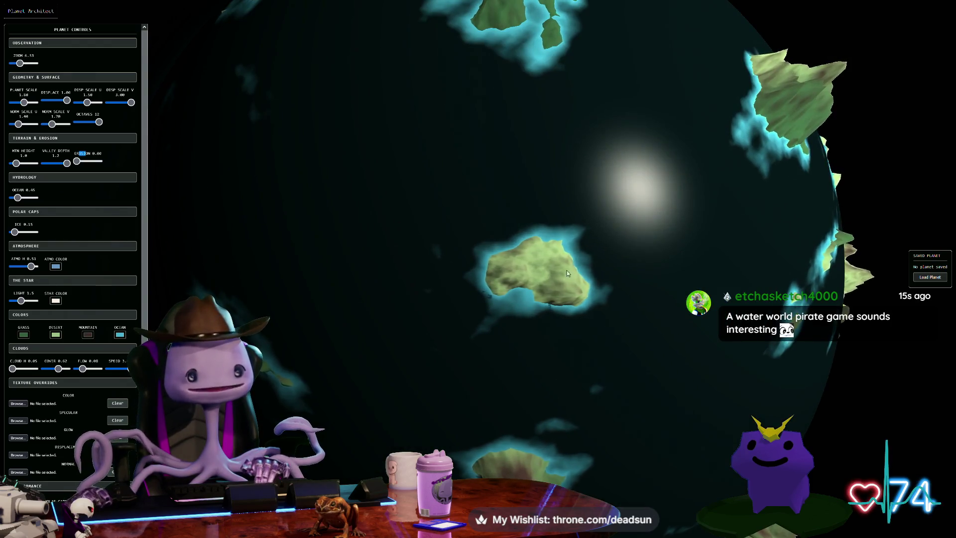
{"action": "left_click_drag", "start_coordinate": [535, 269], "coordinate": [539, 150]}
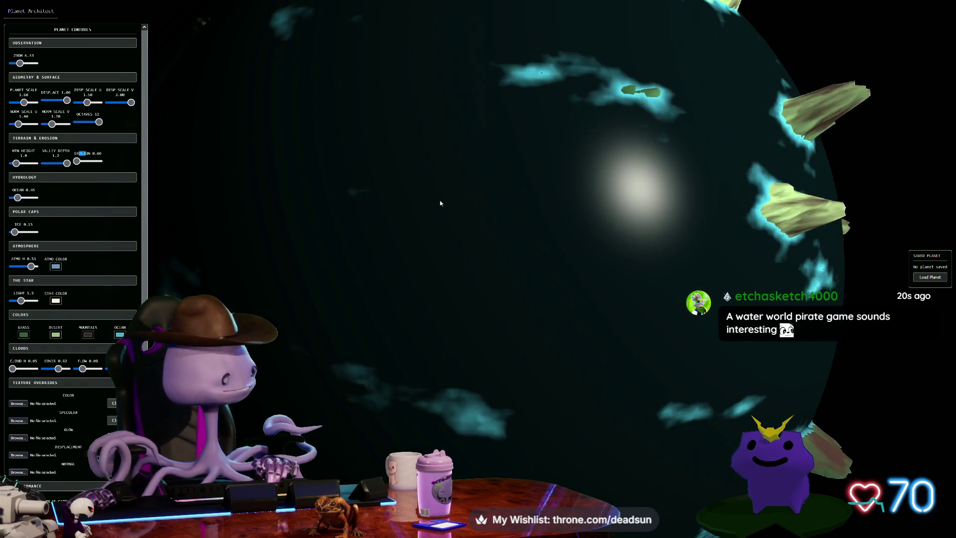
{"action": "scroll", "coordinate": [512, 228], "scroll_direction": "down", "scroll_amount": 3}
{"action": "scroll", "coordinate": [510, 247], "scroll_direction": "down", "scroll_amount": 5}
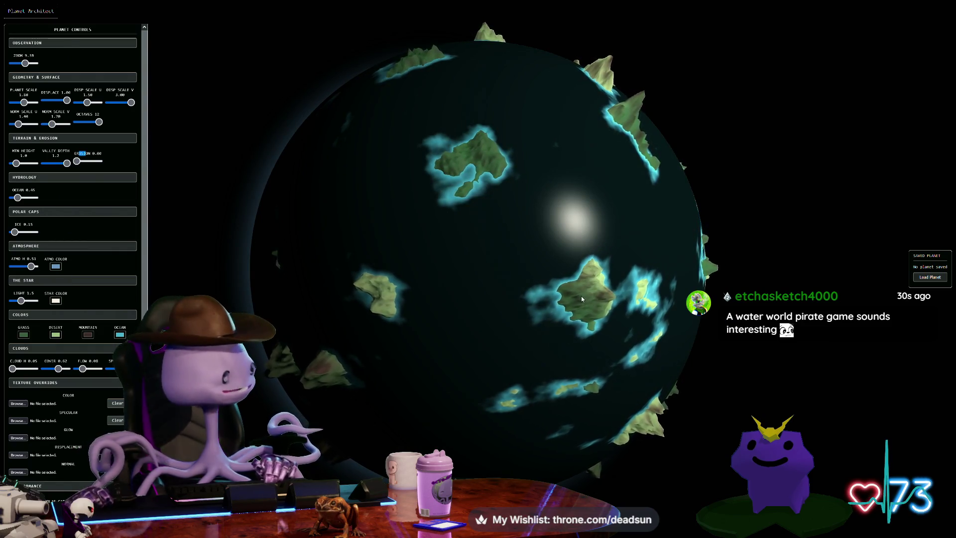
{"action": "mouse_move", "coordinate": [567, 285]}
{"action": "left_mouse_down"}
{"action": "mouse_move", "coordinate": [509, 289]}
{"action": "mouse_move", "coordinate": [436, 170]}
{"action": "left_mouse_up"}
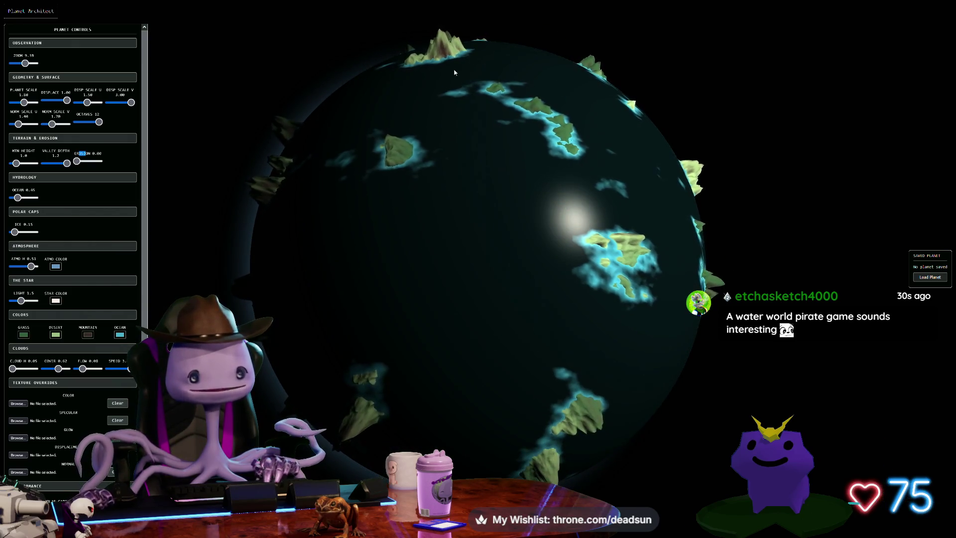
{"action": "scroll", "coordinate": [590, 189], "scroll_direction": "up", "scroll_amount": 3}
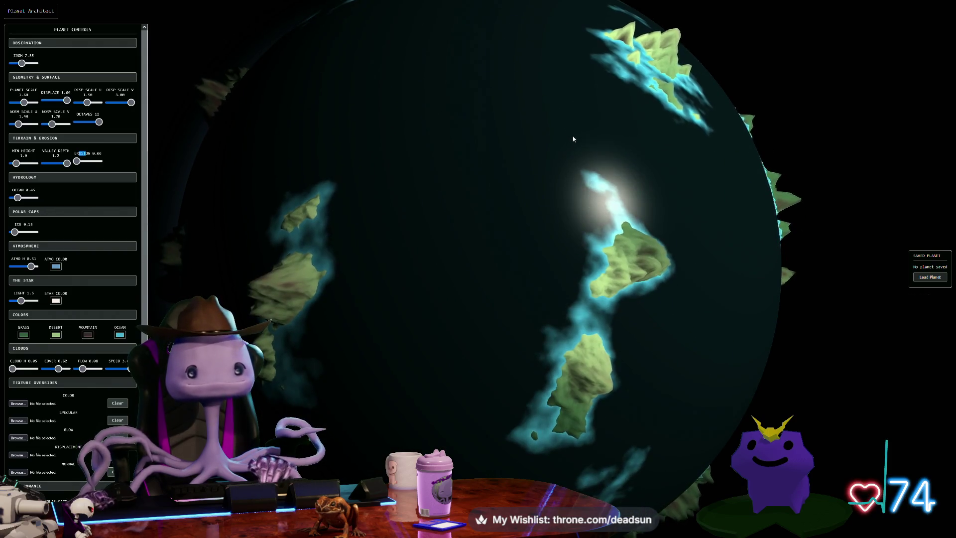
{"action": "scroll", "coordinate": [585, 155], "scroll_direction": "down", "scroll_amount": 3}
{"action": "mouse_move", "coordinate": [585, 155]}
{"action": "left_mouse_down"}
{"action": "mouse_move", "coordinate": [576, 208]}
{"action": "mouse_move", "coordinate": [498, 249]}
{"action": "left_mouse_up"}
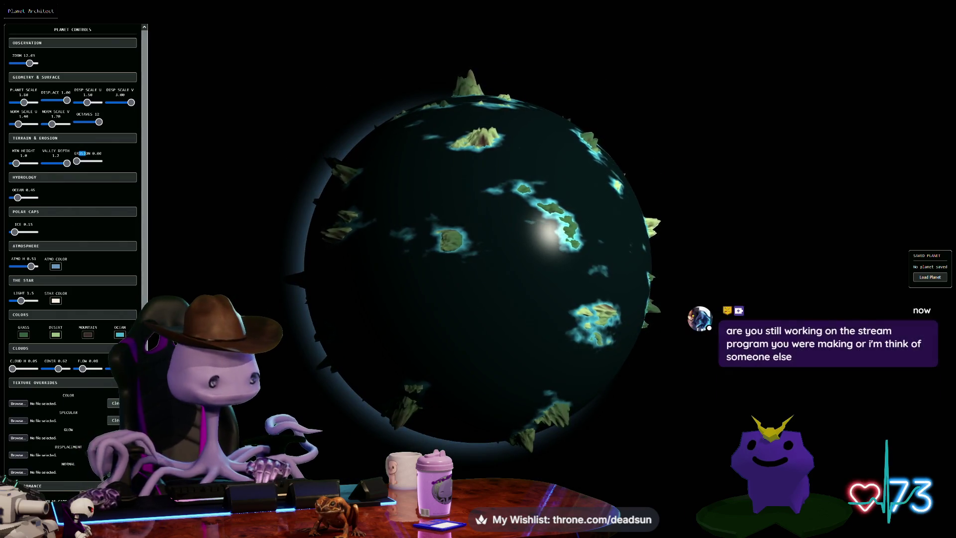
{"action": "scroll", "coordinate": [75, 299], "scroll_direction": "down", "scroll_amount": 1}
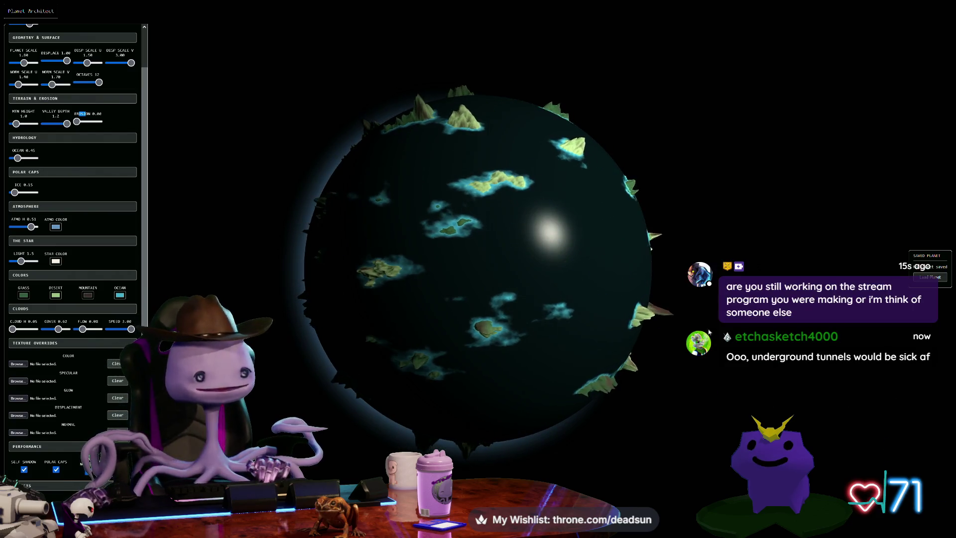
{"action": "scroll", "coordinate": [585, 304], "scroll_direction": "up", "scroll_amount": 5}
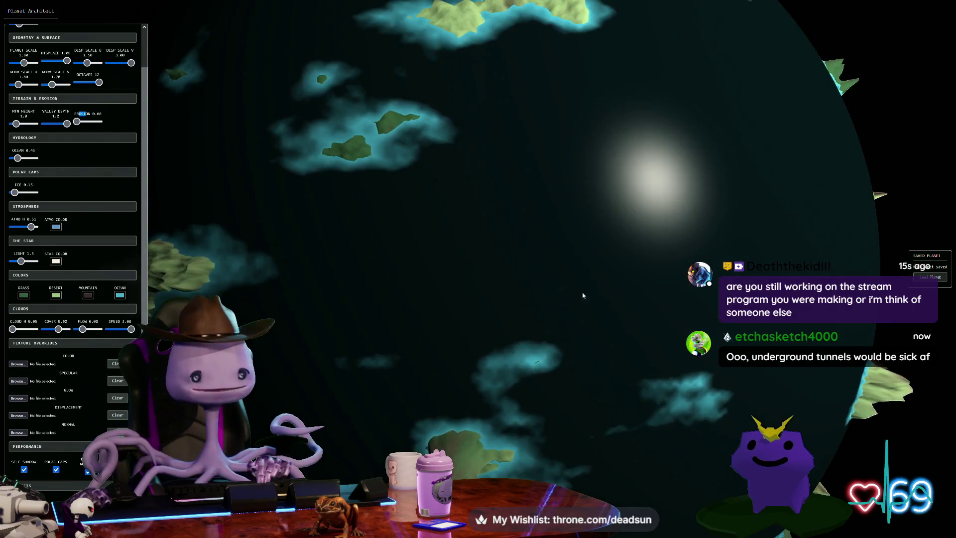
{"action": "scroll", "coordinate": [558, 314], "scroll_direction": "down", "scroll_amount": 5}
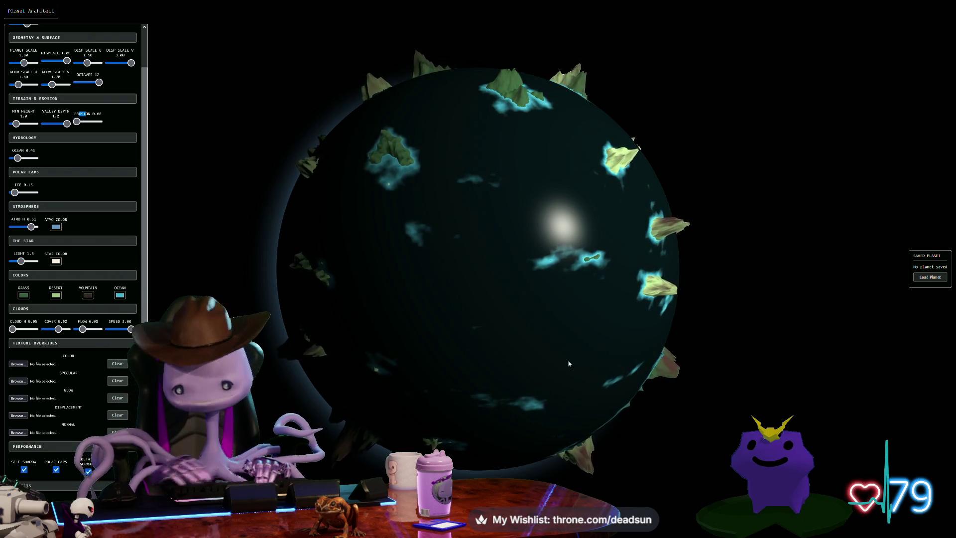
{"action": "scroll", "coordinate": [592, 256], "scroll_direction": "up", "scroll_amount": 3}
{"action": "scroll", "coordinate": [673, 258], "scroll_direction": "up", "scroll_amount": 3}
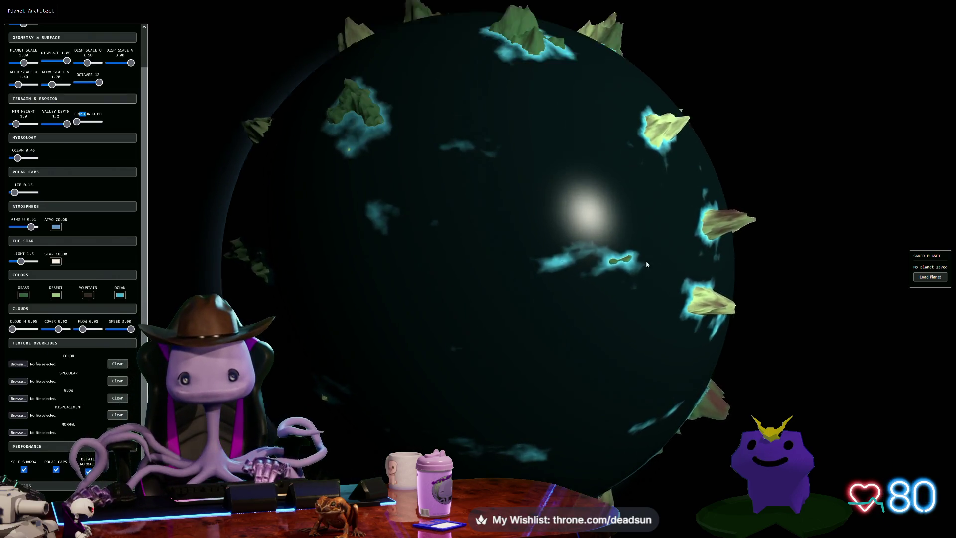
{"action": "scroll", "coordinate": [655, 299], "scroll_direction": "up", "scroll_amount": 3}
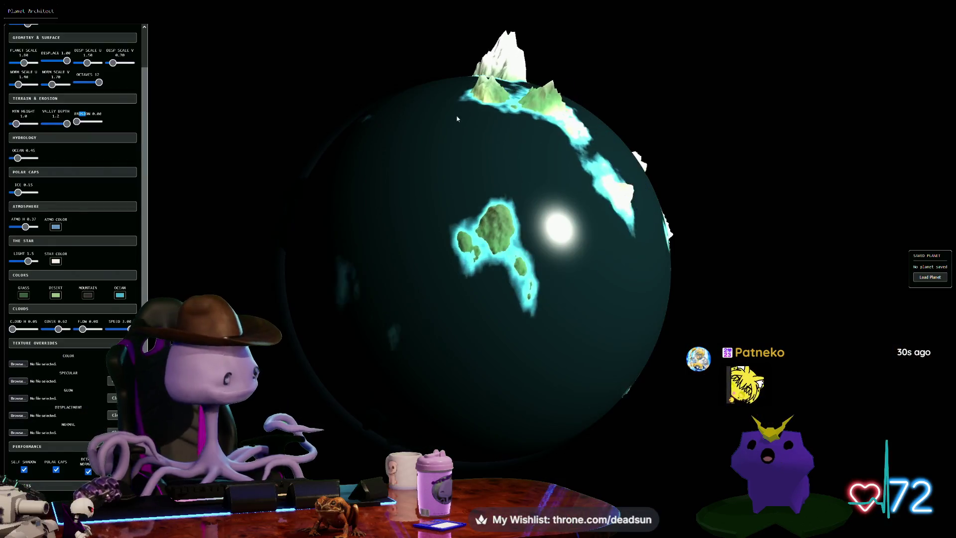
Orbit the water world to inspect its cyan-ringed islands and snowy northern peak, then scroll the panel up
{"action": "left_click_drag", "start_coordinate": [458, 118], "coordinate": [406, 126]}
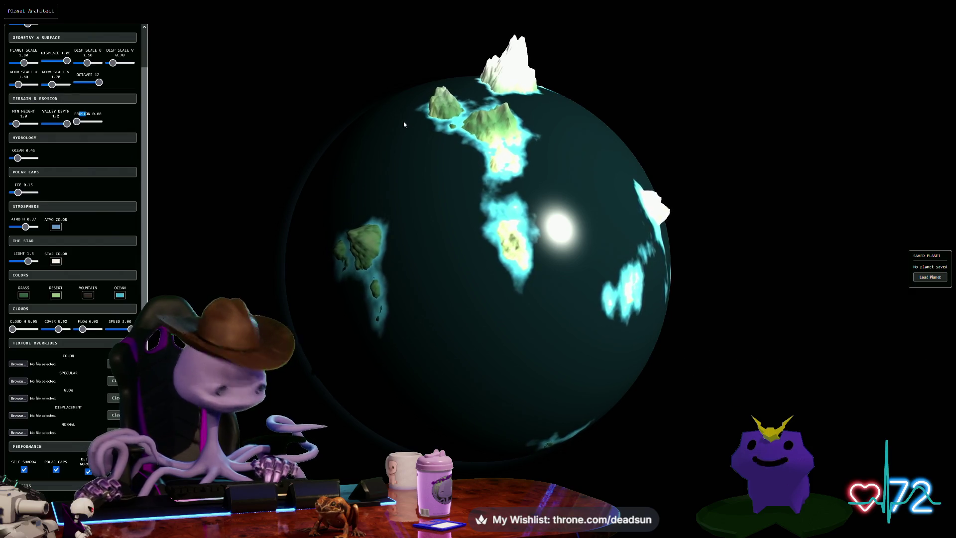
{"action": "mouse_move", "coordinate": [401, 123]}
{"action": "left_mouse_down"}
{"action": "mouse_move", "coordinate": [276, 87]}
{"action": "mouse_move", "coordinate": [319, 84]}
{"action": "mouse_move", "coordinate": [373, 106]}
{"action": "mouse_move", "coordinate": [401, 94]}
{"action": "mouse_move", "coordinate": [433, 46]}
{"action": "mouse_move", "coordinate": [434, 21]}
{"action": "mouse_move", "coordinate": [429, 77]}
{"action": "left_mouse_up"}
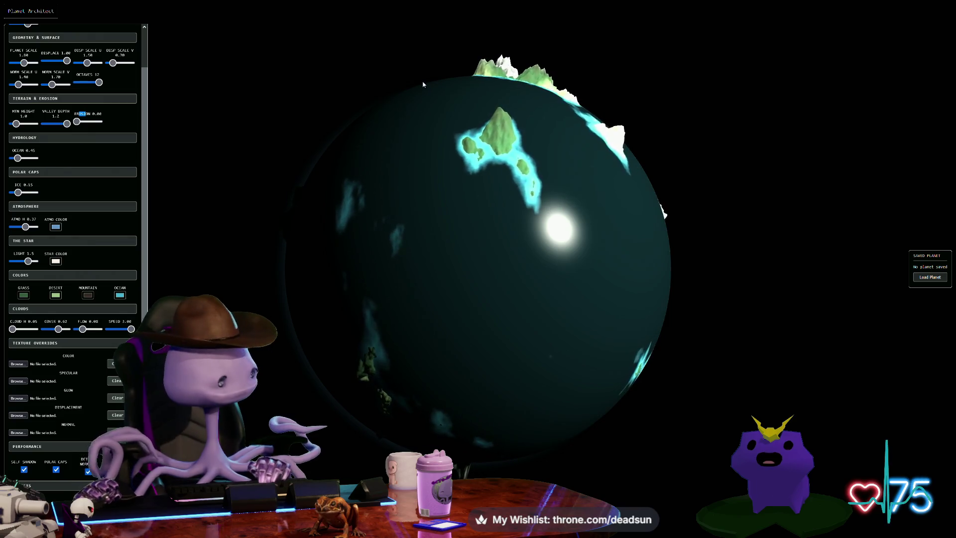
{"action": "mouse_move", "coordinate": [419, 87]}
{"action": "left_mouse_down"}
{"action": "mouse_move", "coordinate": [316, 121]}
{"action": "mouse_move", "coordinate": [269, 150]}
{"action": "mouse_move", "coordinate": [405, 168]}
{"action": "left_mouse_up"}
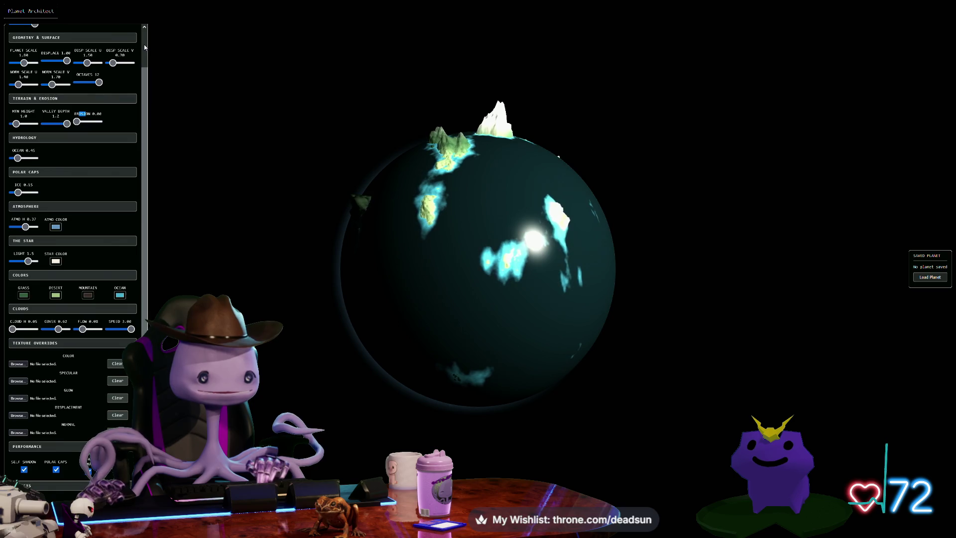
{"action": "scroll", "coordinate": [145, 47], "scroll_direction": "up", "scroll_amount": 1}
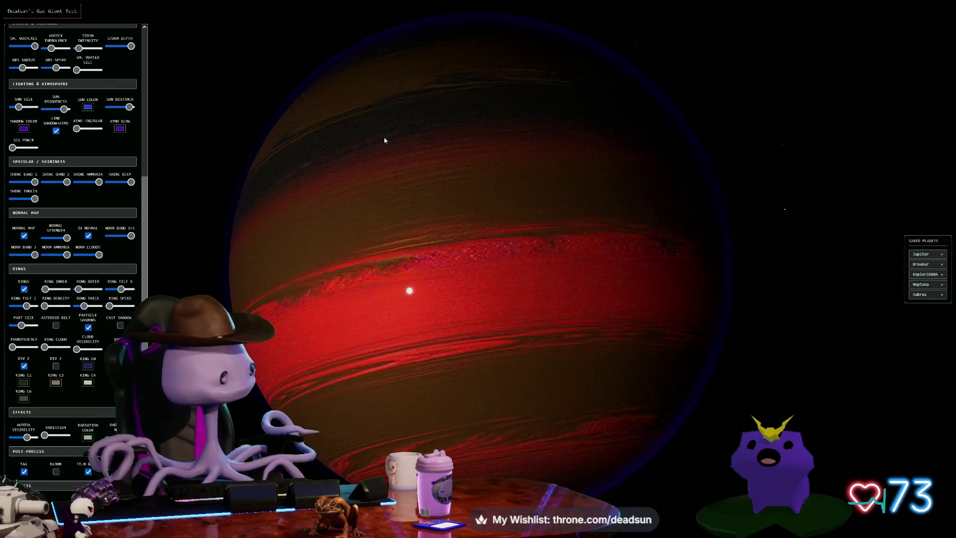
{"action": "scroll", "coordinate": [385, 141], "scroll_direction": "down", "scroll_amount": 2}
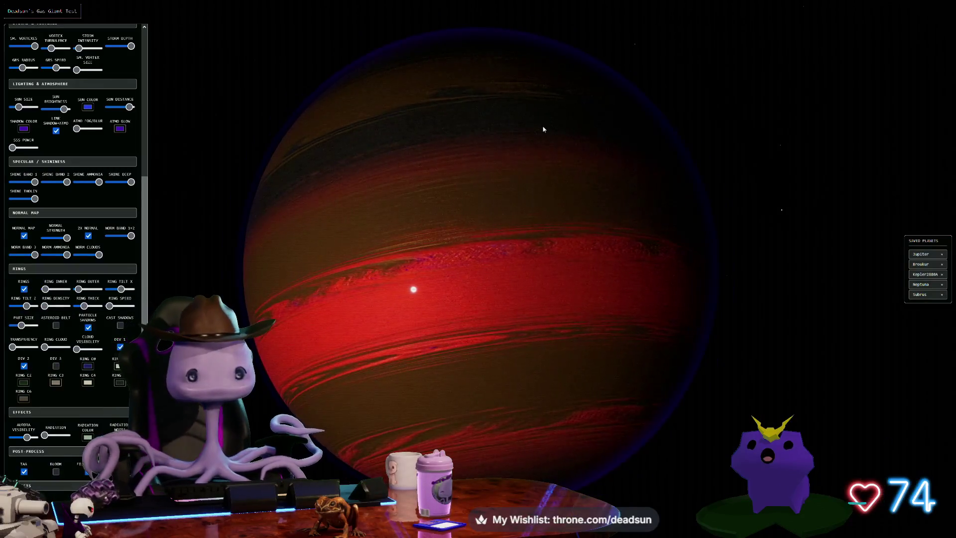
{"action": "mouse_move", "coordinate": [544, 130]}
{"action": "left_mouse_down"}
{"action": "mouse_move", "coordinate": [485, 130]}
{"action": "mouse_move", "coordinate": [450, 110]}
{"action": "left_mouse_up"}
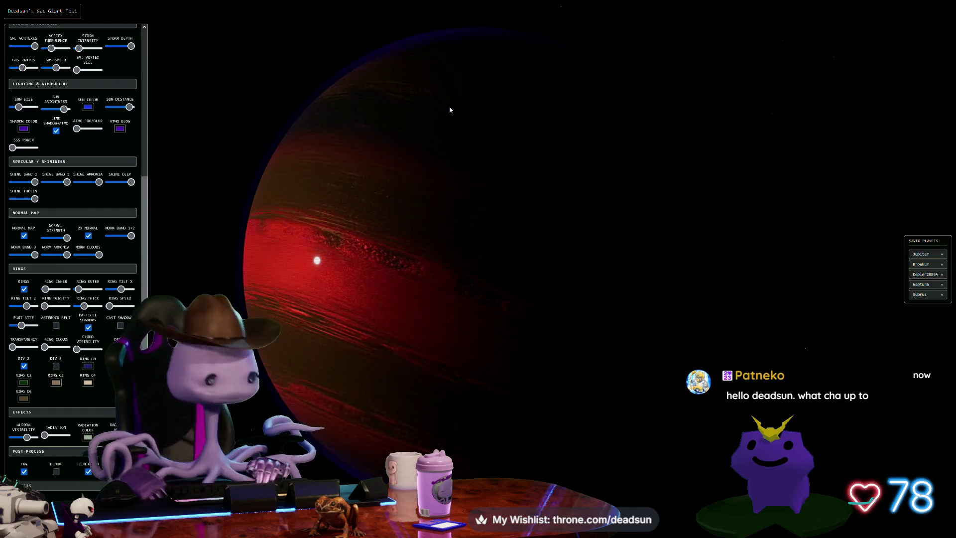
Load the saved Jupiter preset with its thin ring and asteroid belt, and hide the UI panels
{"action": "left_click", "coordinate": [931, 253]}
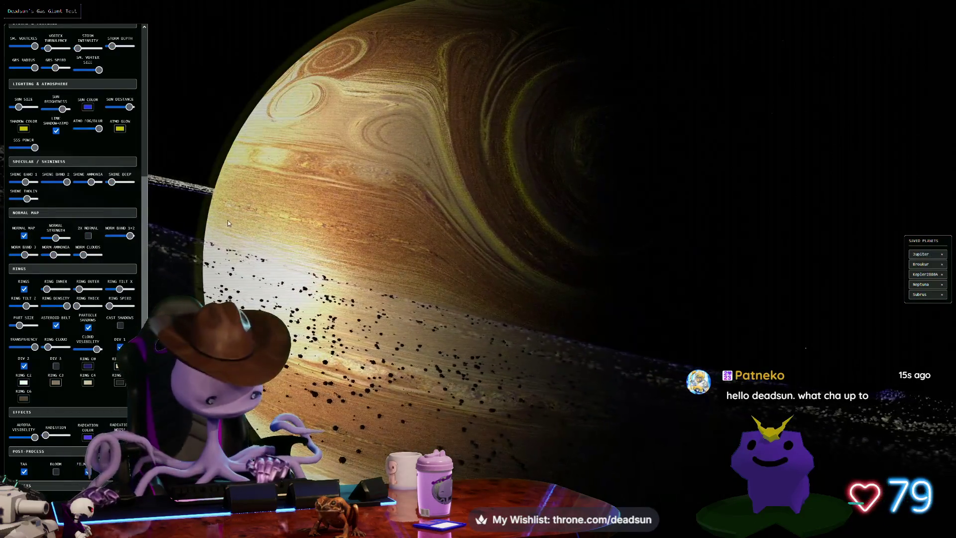
{"action": "key", "text": "h"}
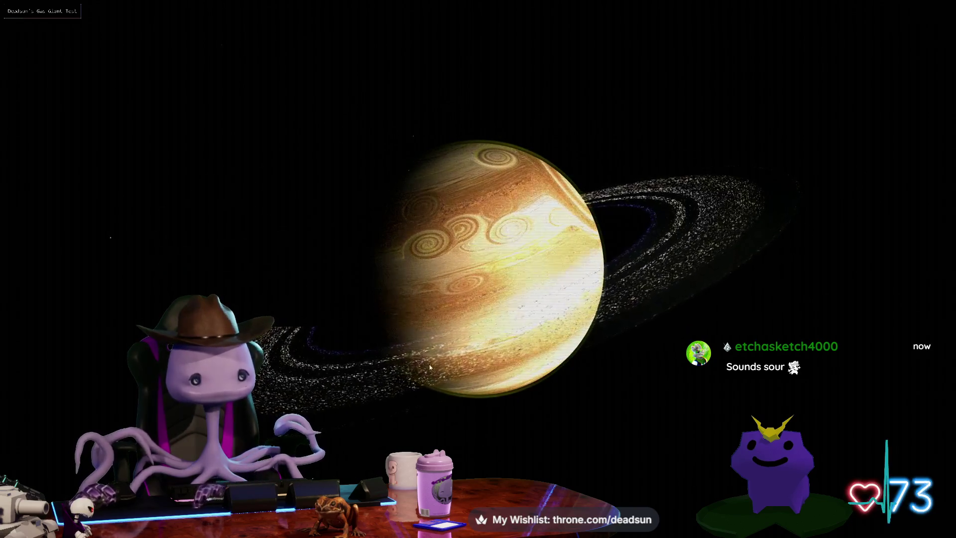
Show the settings panels again and scroll up to the Bands settings
{"action": "key", "text": "h"}
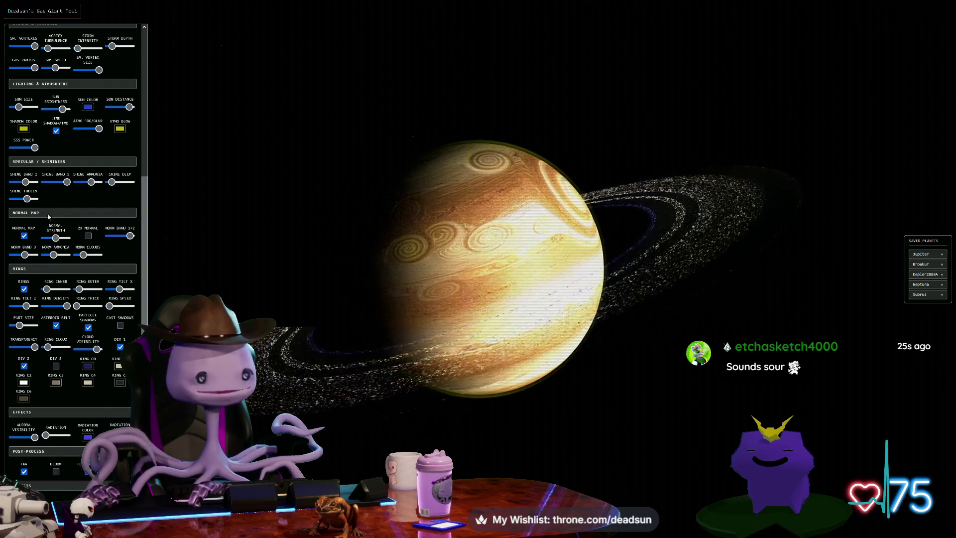
{"action": "scroll", "coordinate": [48, 194], "scroll_direction": "up", "scroll_amount": 2}
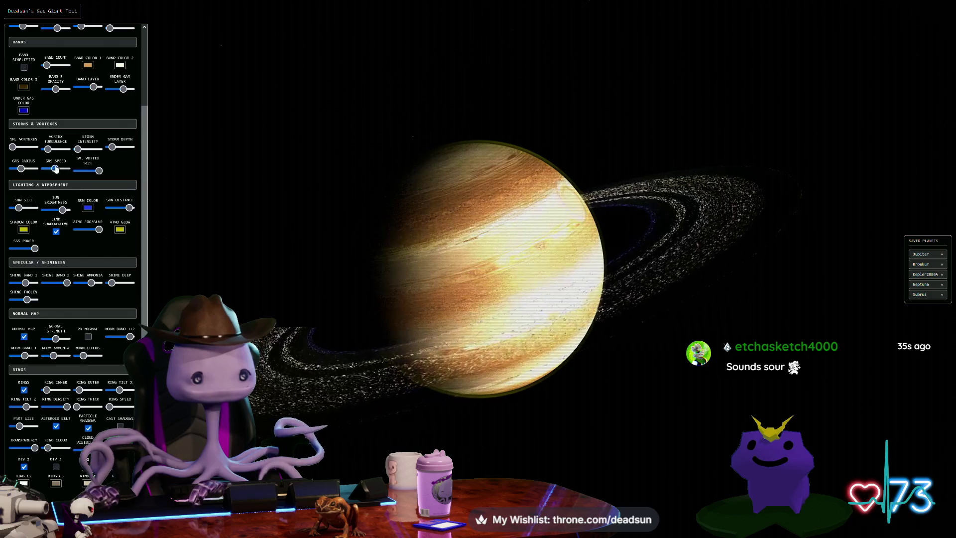
Lower Jupiter's Storm Intensity to soften the vortices, then hide the panels and zoom in on the bands
{"action": "mouse_move", "coordinate": [221, 183]}
{"action": "left_mouse_down"}
{"action": "mouse_move", "coordinate": [314, 187]}
{"action": "mouse_move", "coordinate": [344, 204]}
{"action": "mouse_move", "coordinate": [373, 225]}
{"action": "mouse_move", "coordinate": [351, 256]}
{"action": "left_mouse_up"}
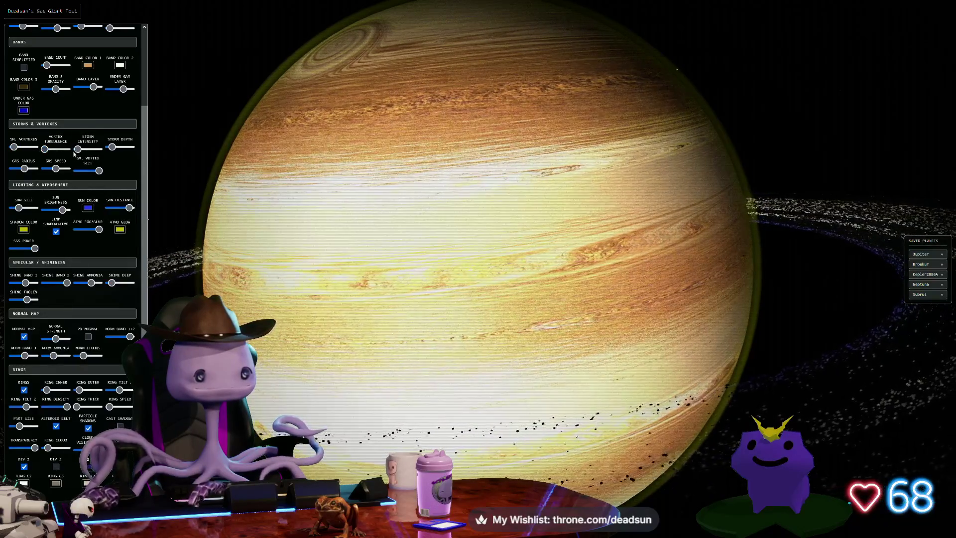
{"action": "mouse_move", "coordinate": [90, 153]}
{"action": "left_mouse_down"}
{"action": "mouse_move", "coordinate": [116, 155]}
{"action": "mouse_move", "coordinate": [87, 155]}
{"action": "left_mouse_up"}
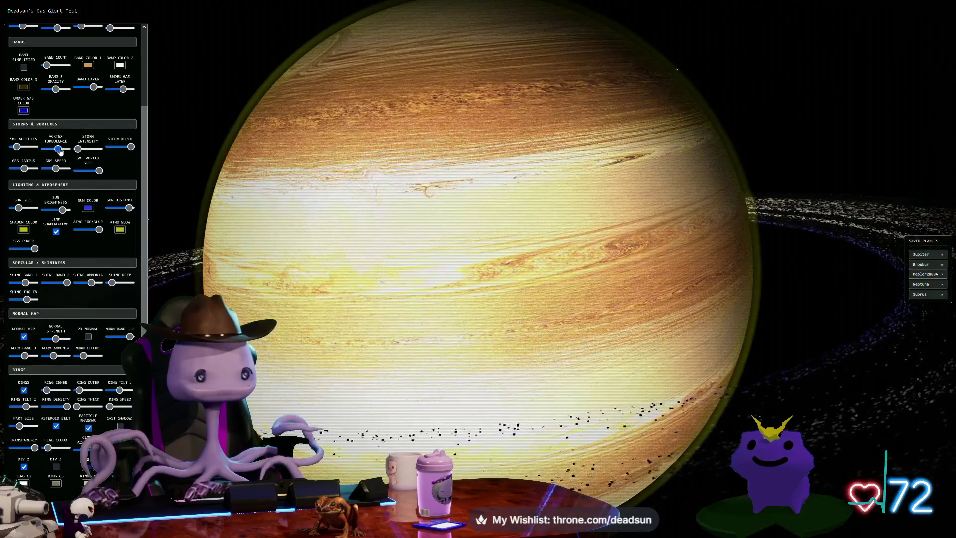
{"action": "mouse_move", "coordinate": [279, 195]}
{"action": "left_mouse_down"}
{"action": "mouse_move", "coordinate": [309, 213]}
{"action": "mouse_move", "coordinate": [357, 287]}
{"action": "left_mouse_up"}
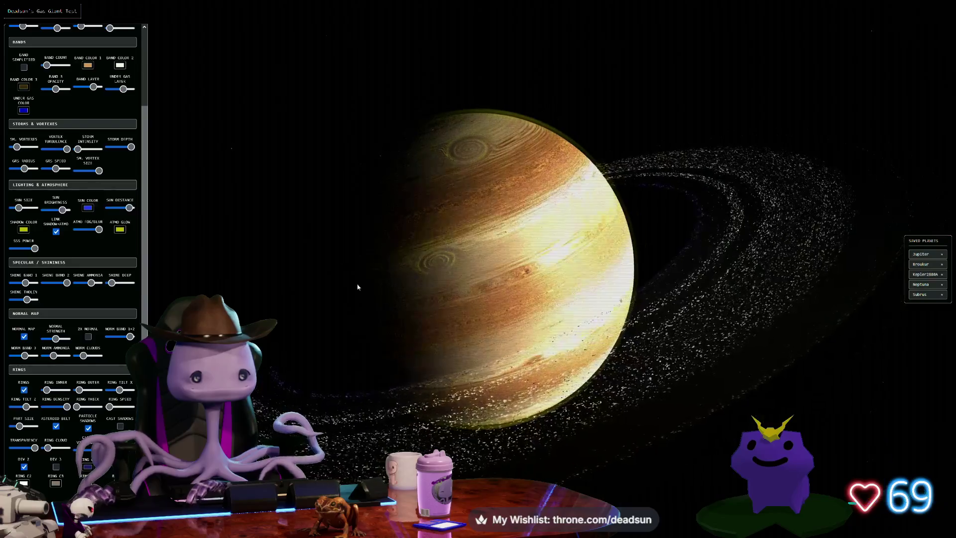
{"action": "key", "text": "h"}
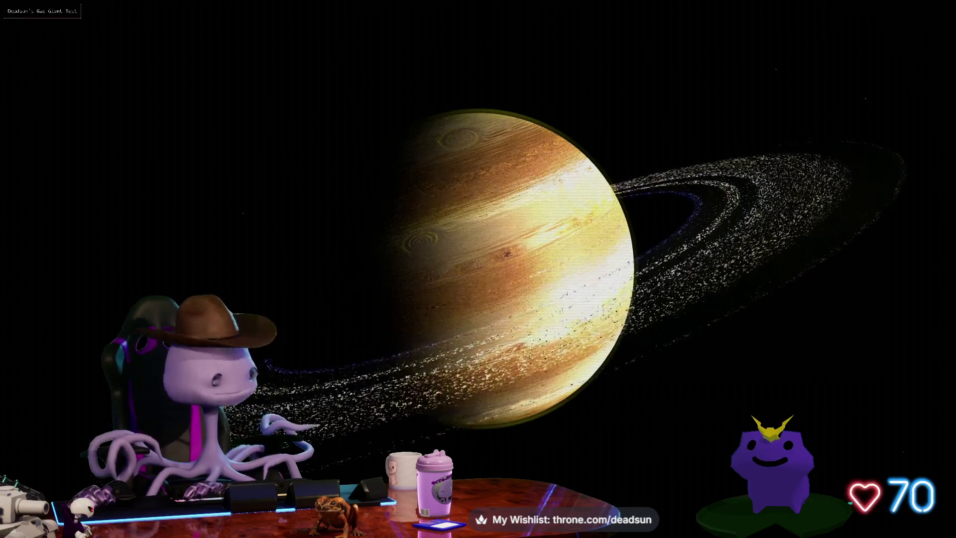
{"action": "scroll", "coordinate": [513, 269], "scroll_direction": "up", "scroll_amount": 10}
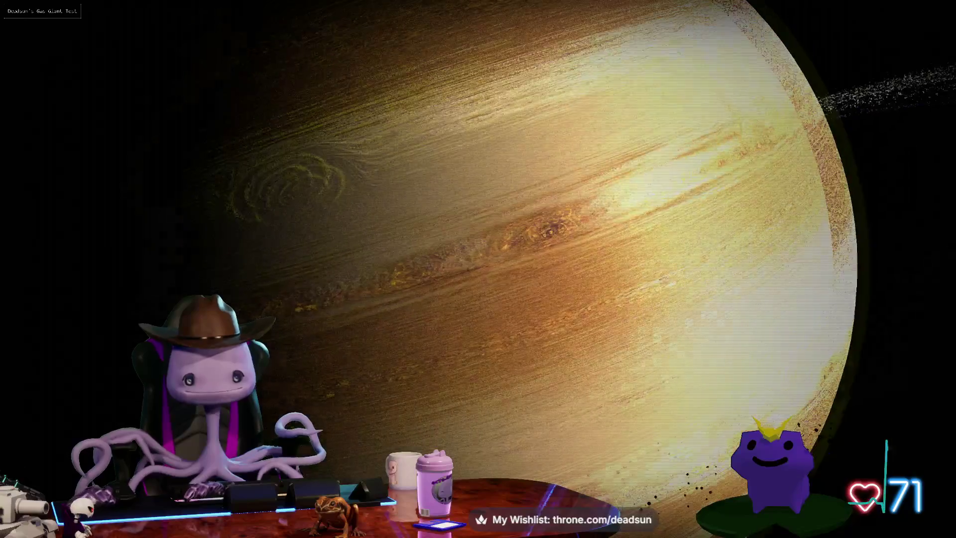
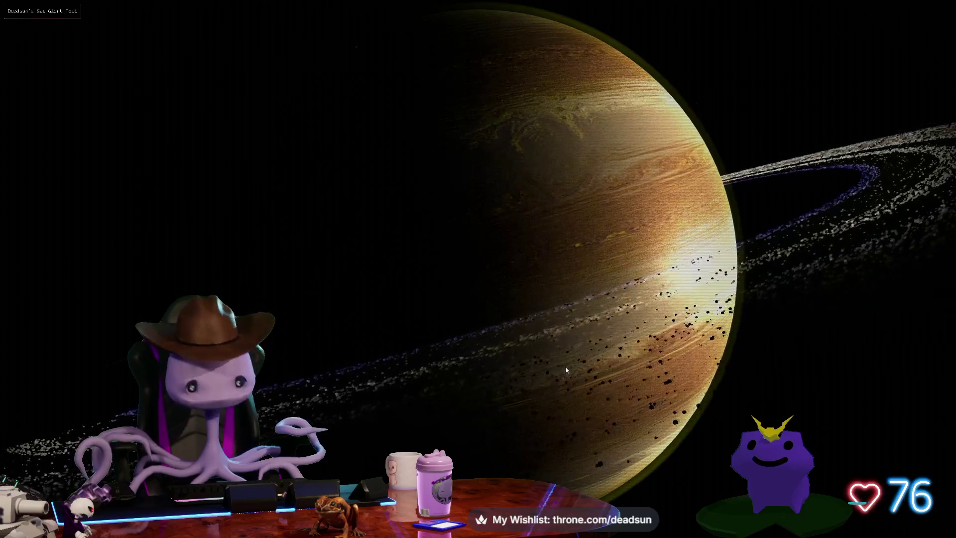
Load the Neptuna preset from Saved Planets, then hide the settings panels
{"action": "key", "text": "h"}
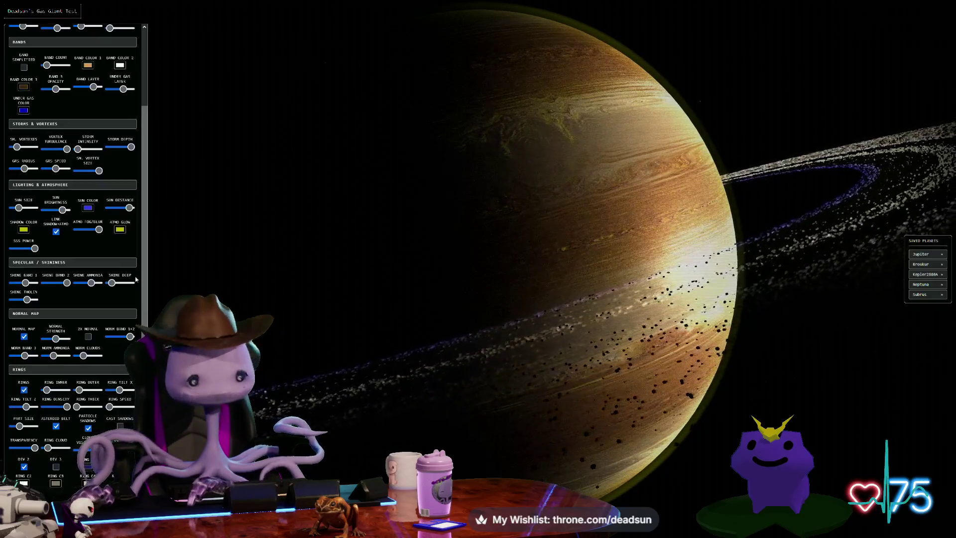
{"action": "left_click", "coordinate": [921, 285]}
{"action": "key", "text": "h"}
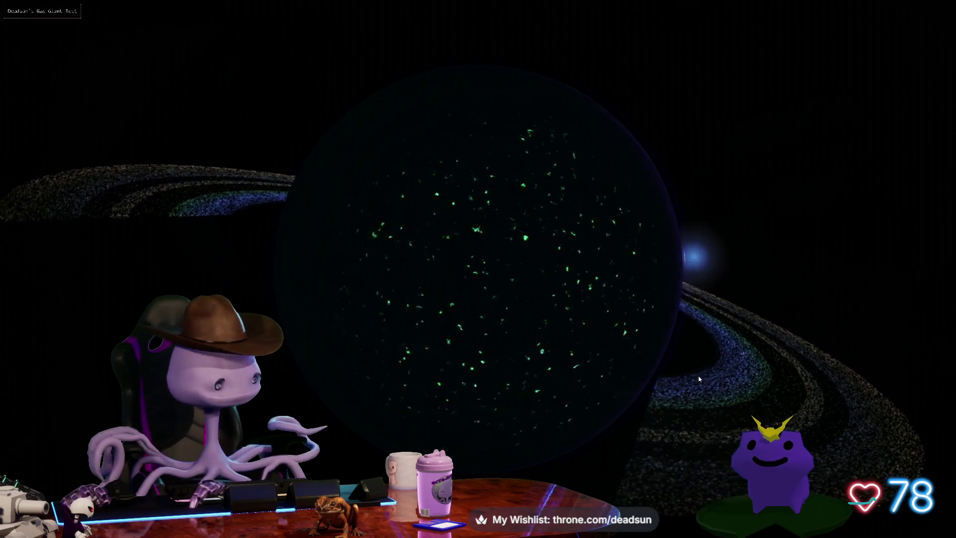
Cycle through the banded orange, red-and-teal and dark red saved planet presets
{"action": "mouse_move", "coordinate": [699, 379]}
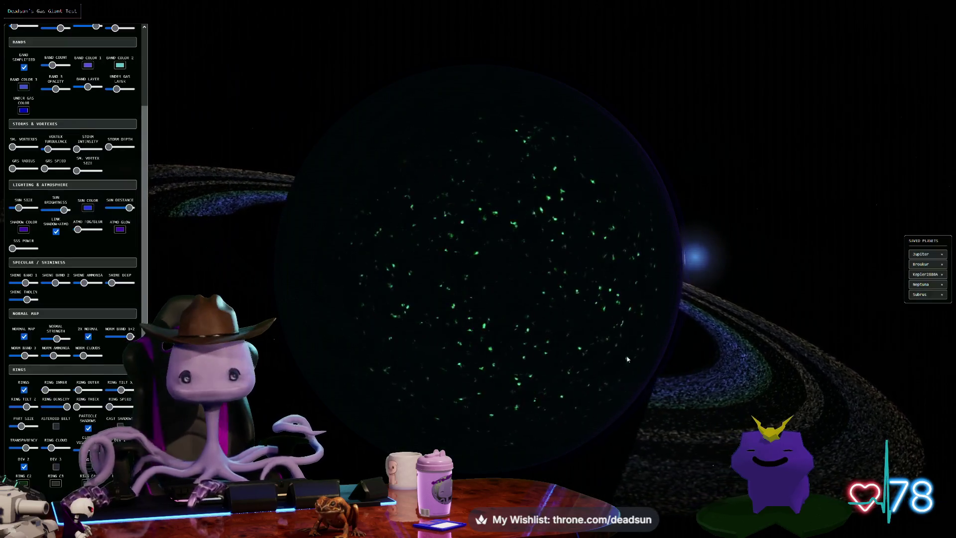
{"action": "left_click", "coordinate": [925, 297]}
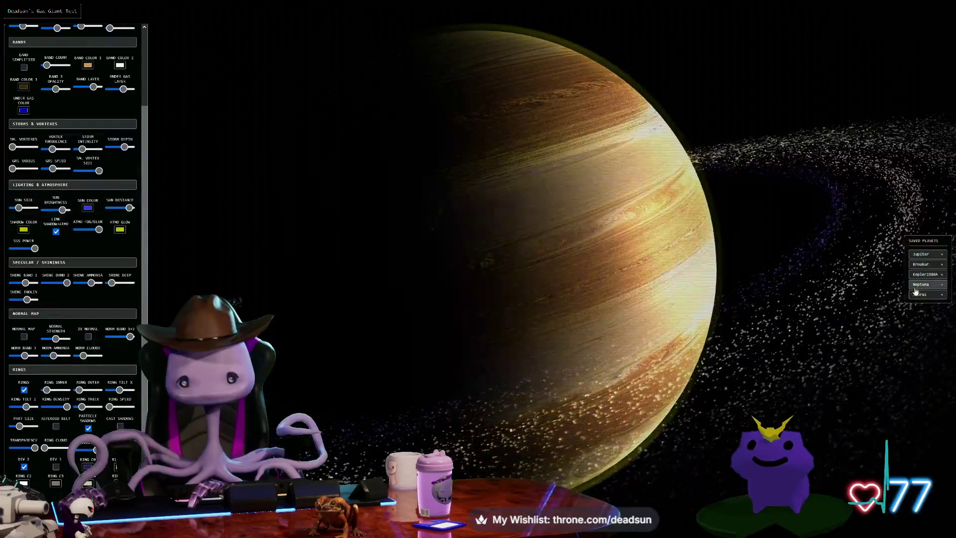
{"action": "left_click", "coordinate": [926, 274]}
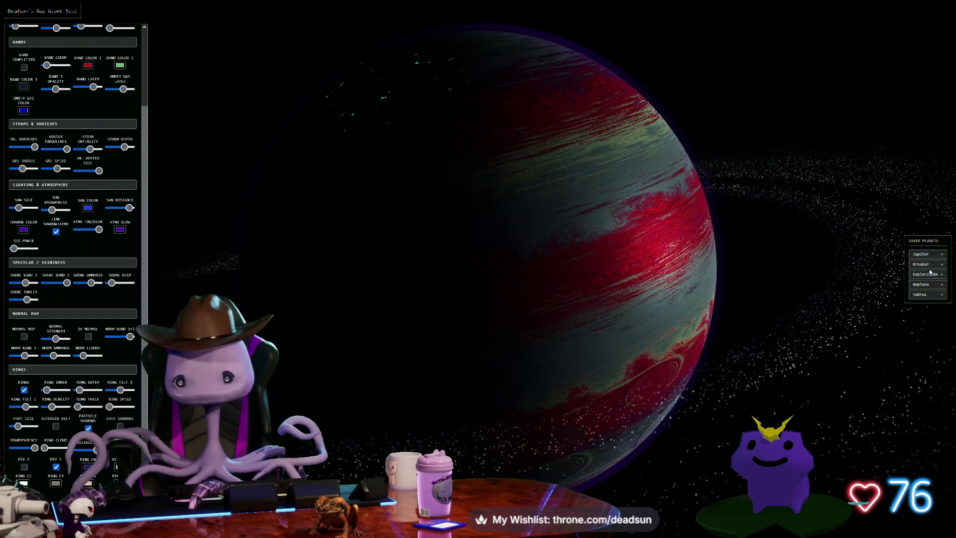
{"action": "left_click", "coordinate": [930, 273]}
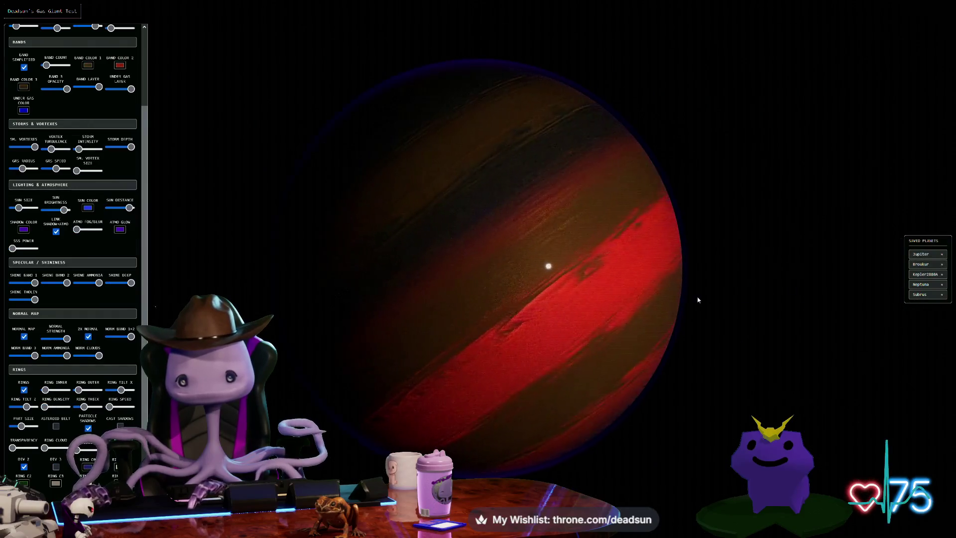
Hide the settings panels and zoom in and out on the dark red gas giant
{"action": "scroll", "coordinate": [497, 315], "scroll_direction": "up", "scroll_amount": 5}
{"action": "key", "text": "h"}
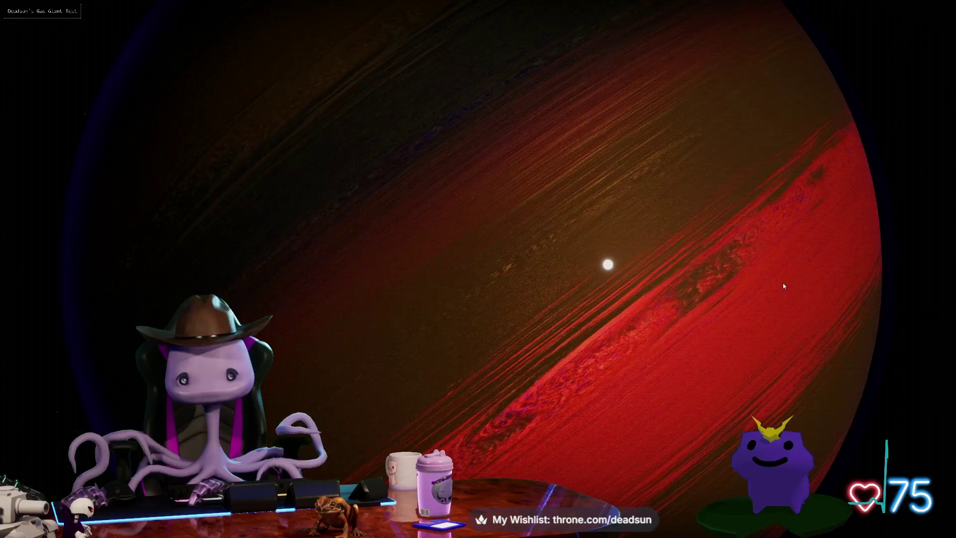
{"action": "scroll", "coordinate": [725, 304], "scroll_direction": "down", "scroll_amount": 5}
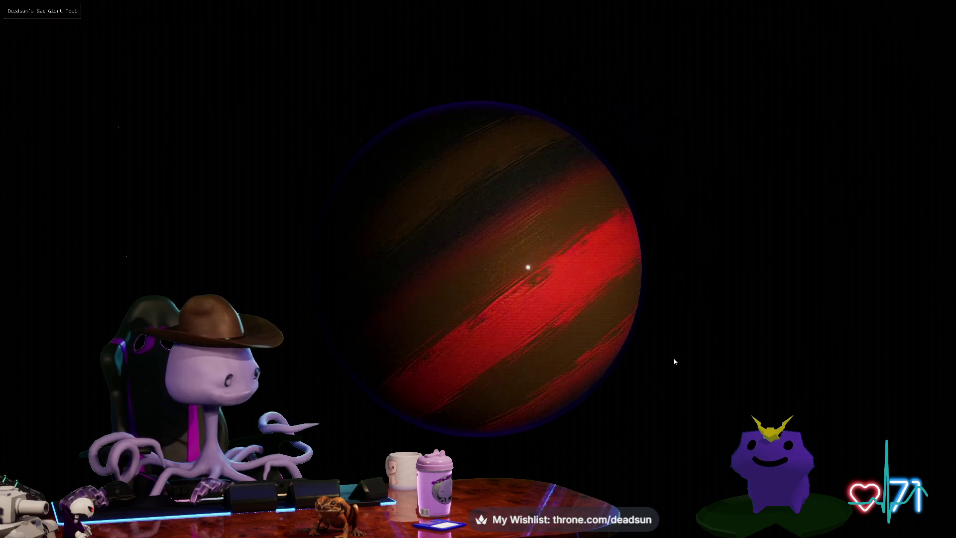
{"action": "scroll", "coordinate": [569, 309], "scroll_direction": "up", "scroll_amount": 5}
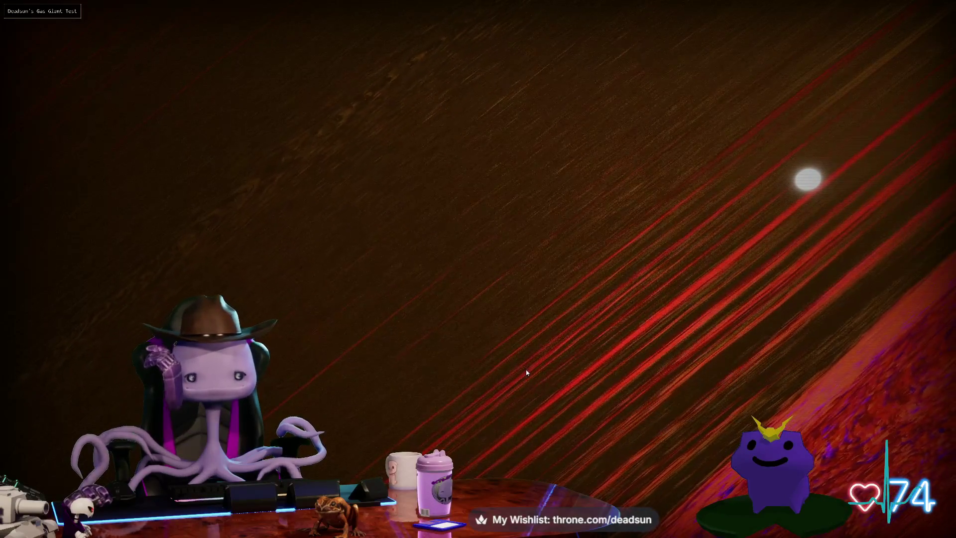
{"action": "scroll", "coordinate": [521, 379], "scroll_direction": "up", "scroll_amount": 2}
{"action": "scroll", "coordinate": [518, 384], "scroll_direction": "down", "scroll_amount": 5}
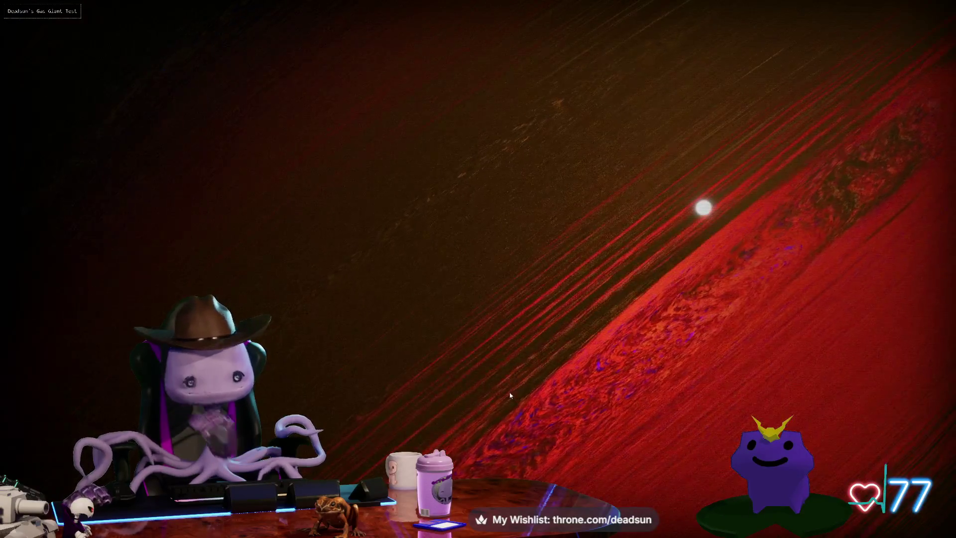
{"action": "scroll", "coordinate": [503, 405], "scroll_direction": "down", "scroll_amount": 3}
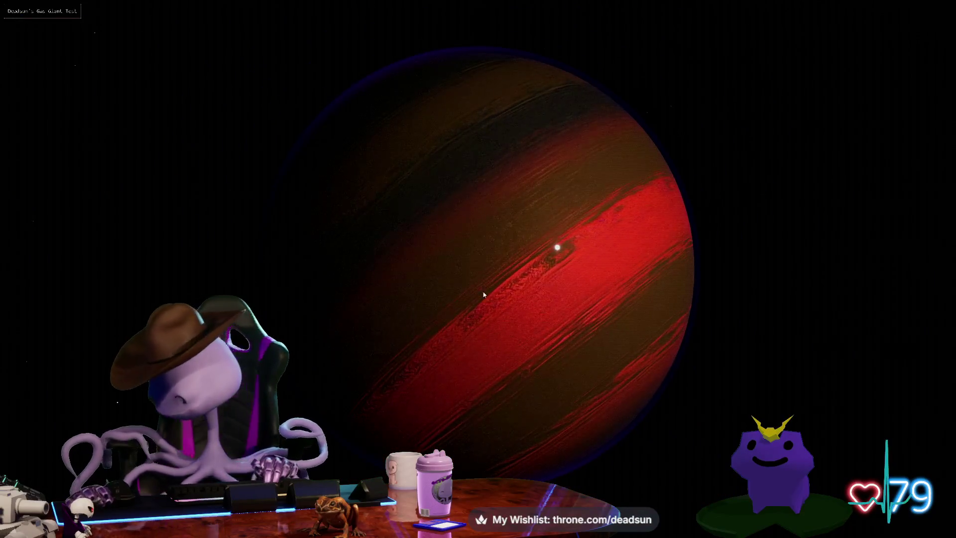
{"action": "scroll", "coordinate": [531, 329], "scroll_direction": "down", "scroll_amount": 1}
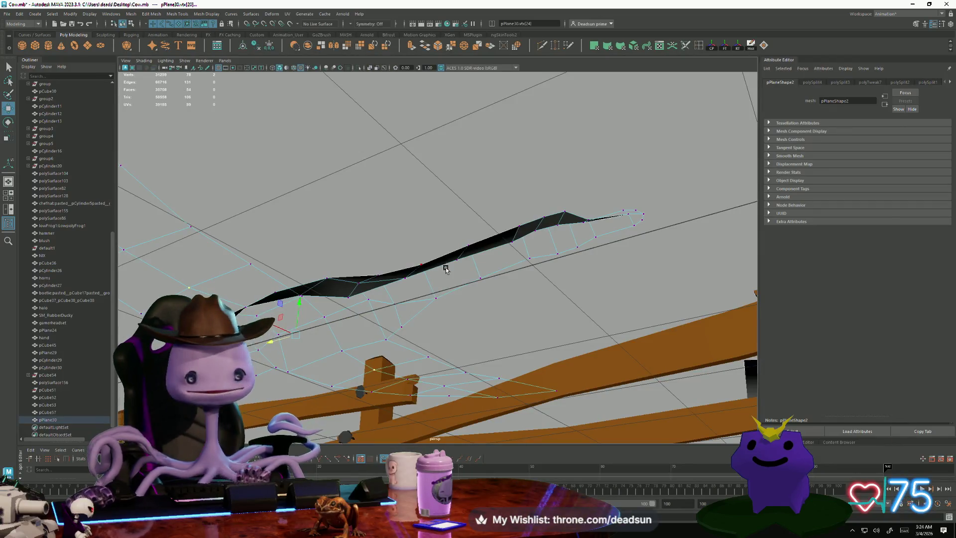
Bridge two open border edges of the wing with a new face using Edit Mesh > Bridge
{"action": "key", "text": "f"}
{"action": "right_click_drag", "start_coordinate": [427, 215], "coordinate": [427, 205]}
{"action": "left_click", "coordinate": [434, 214]}
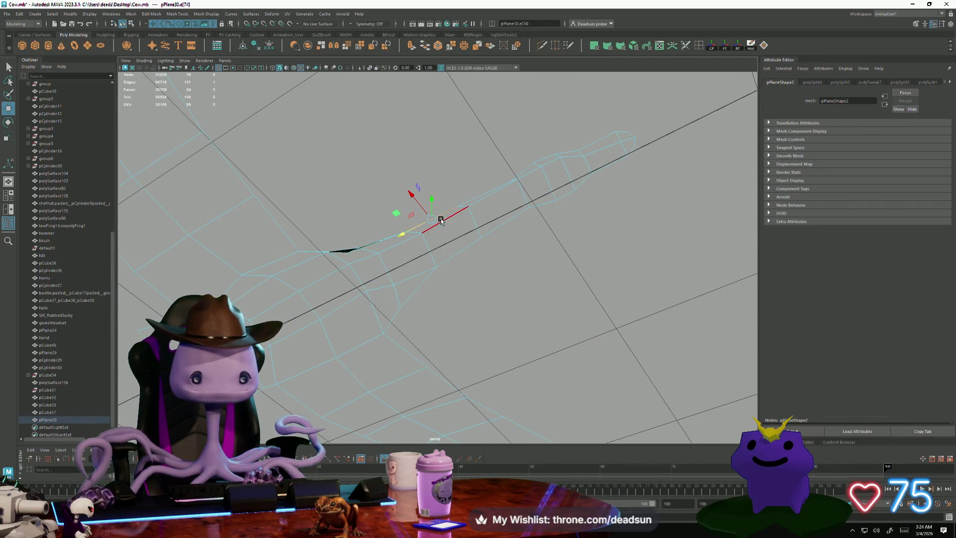
{"action": "left_click", "coordinate": [129, 13]}
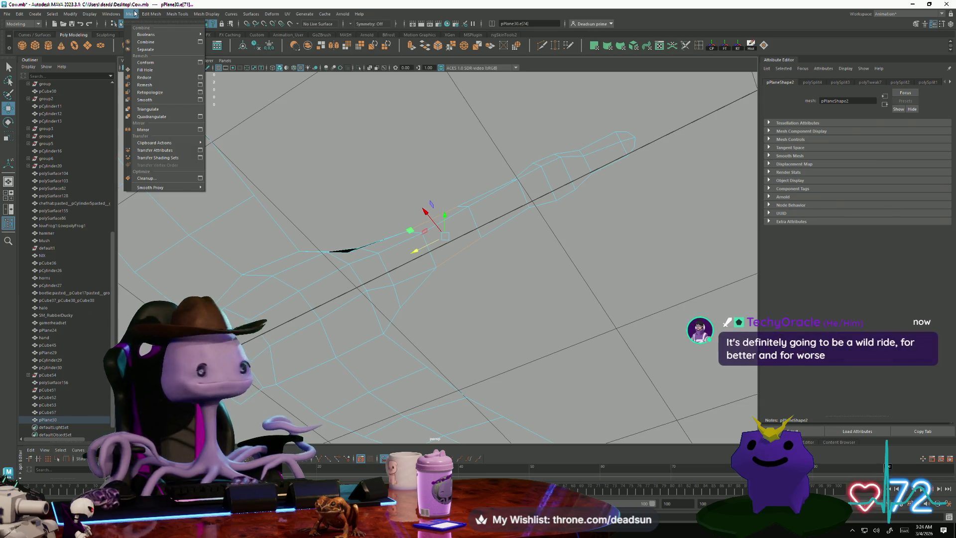
{"action": "mouse_move", "coordinate": [145, 14]}
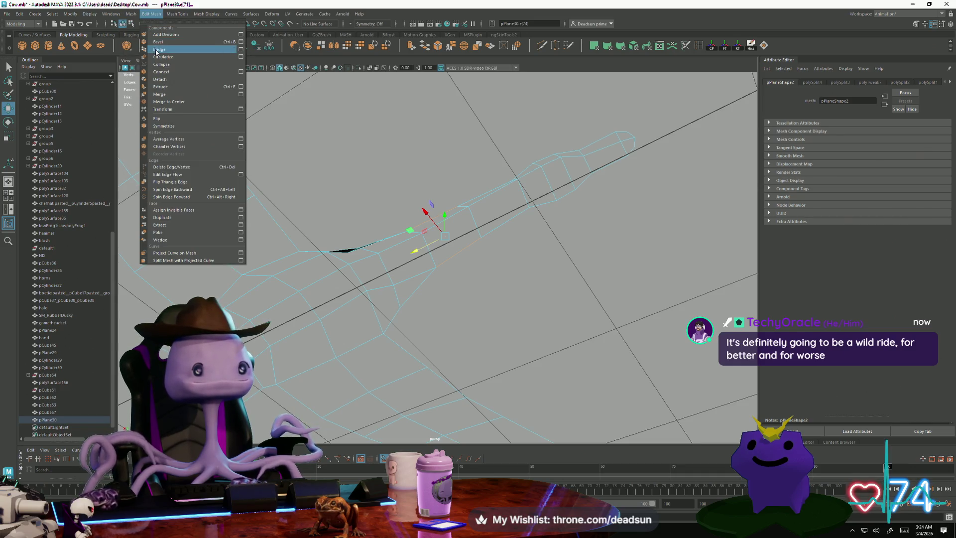
{"action": "left_click", "coordinate": [156, 49]}
{"action": "left_click", "coordinate": [504, 217], "text": "shift"}
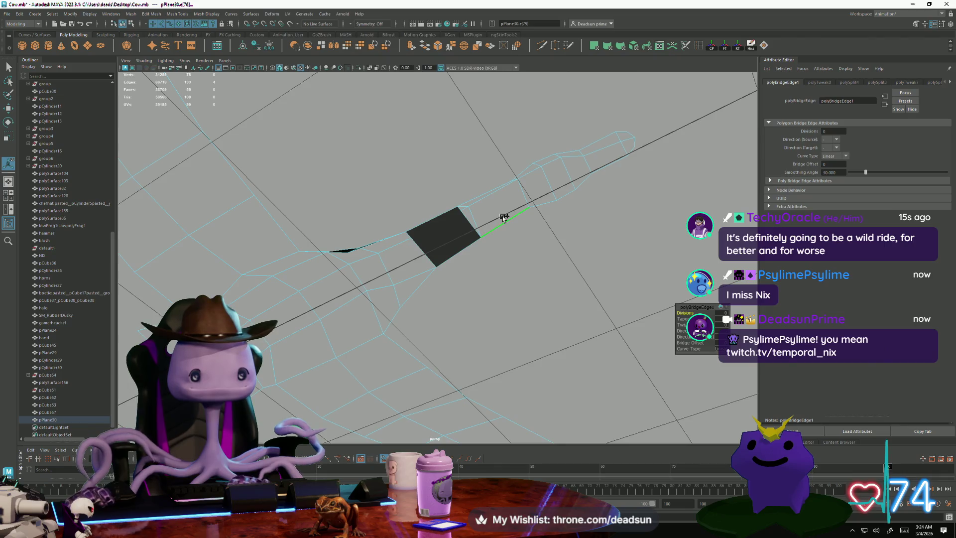
Bridge the next few gaps along the wing strip, repeating Bridge with G
{"action": "key", "text": "f"}
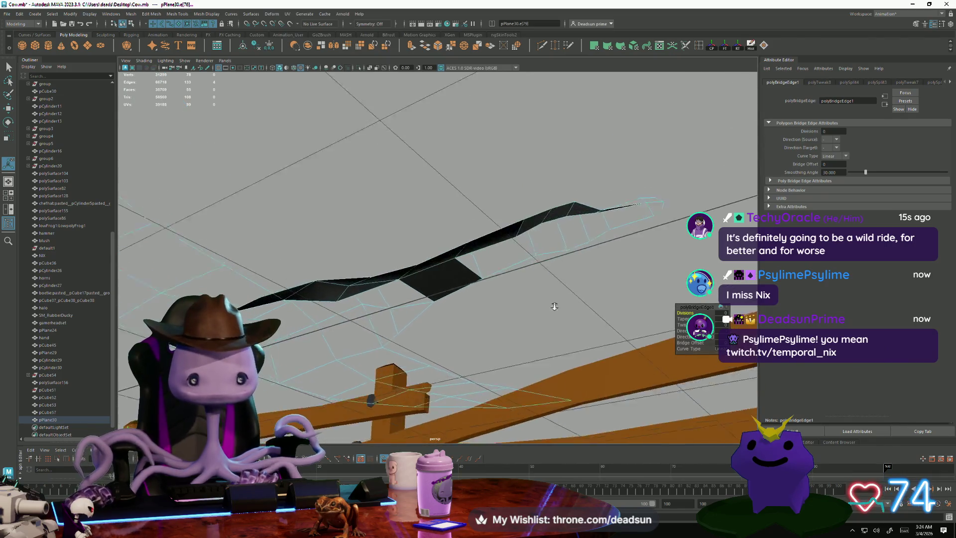
{"action": "left_click", "coordinate": [514, 254]}
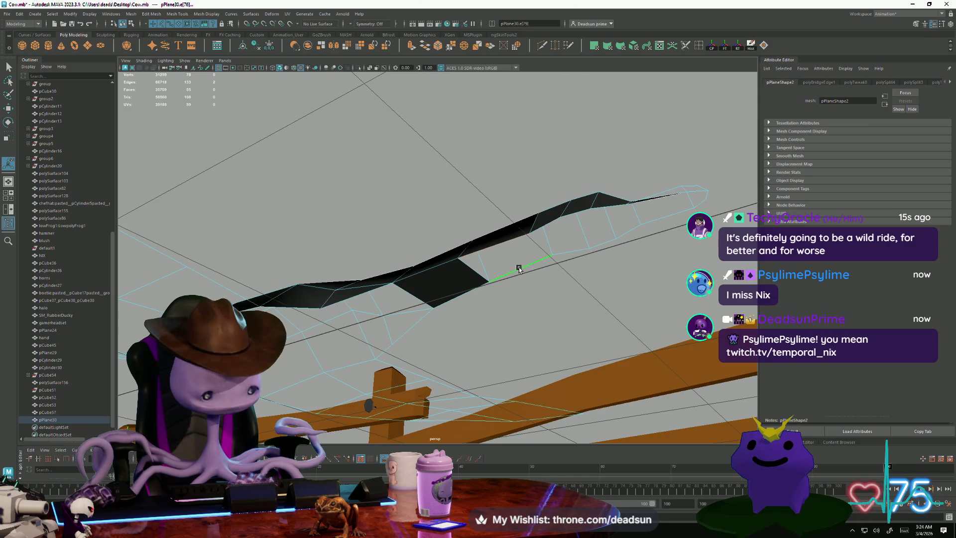
{"action": "key", "text": "g"}
{"action": "left_click", "coordinate": [575, 256]}
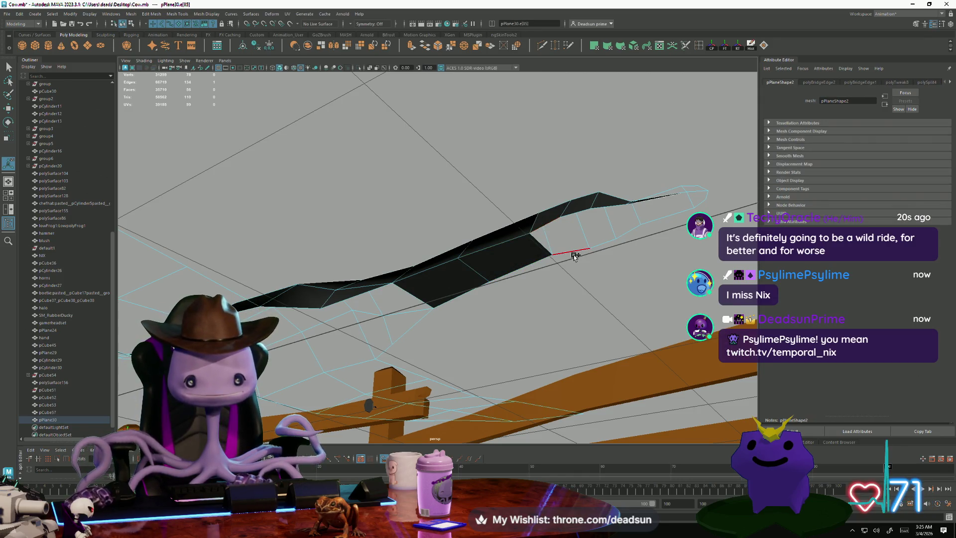
{"action": "left_click", "coordinate": [567, 219], "text": "shift"}
{"action": "key", "text": "g"}
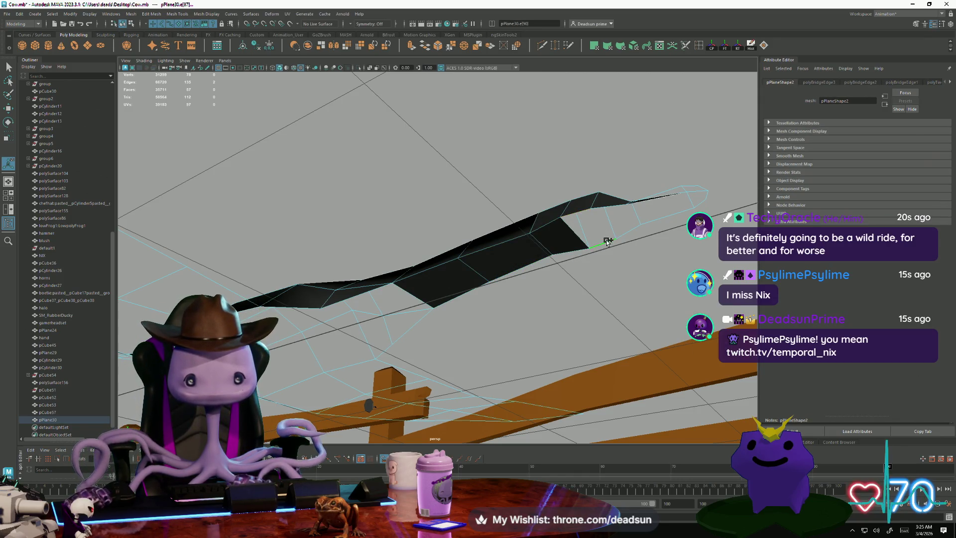
{"action": "left_click", "coordinate": [608, 242], "text": "shift"}
{"action": "key", "text": "g"}
Continue bridging the remaining gaps out to the pointed wing tip
{"action": "left_click", "coordinate": [630, 228], "text": "shift"}
{"action": "key", "text": "g"}
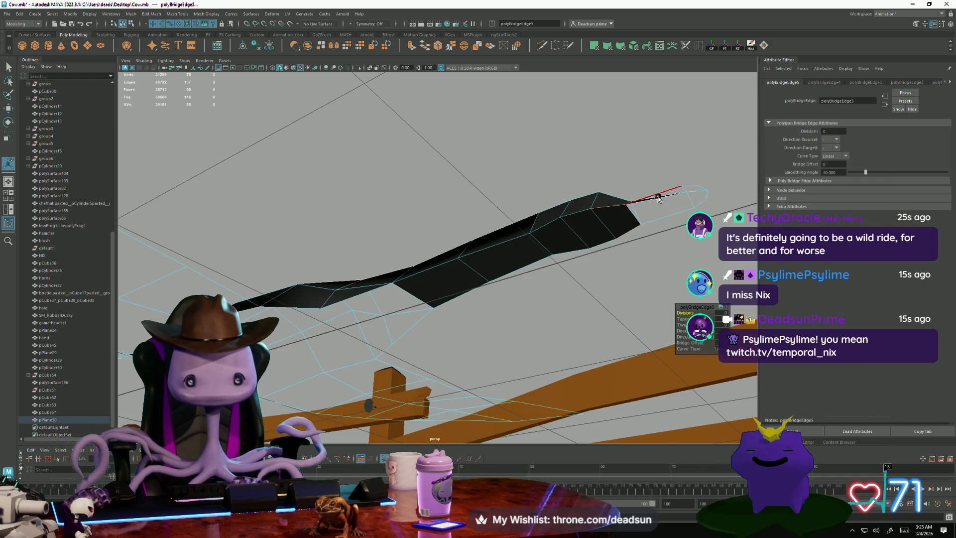
{"action": "left_click", "coordinate": [687, 209], "text": "shift"}
{"action": "key", "text": "g"}
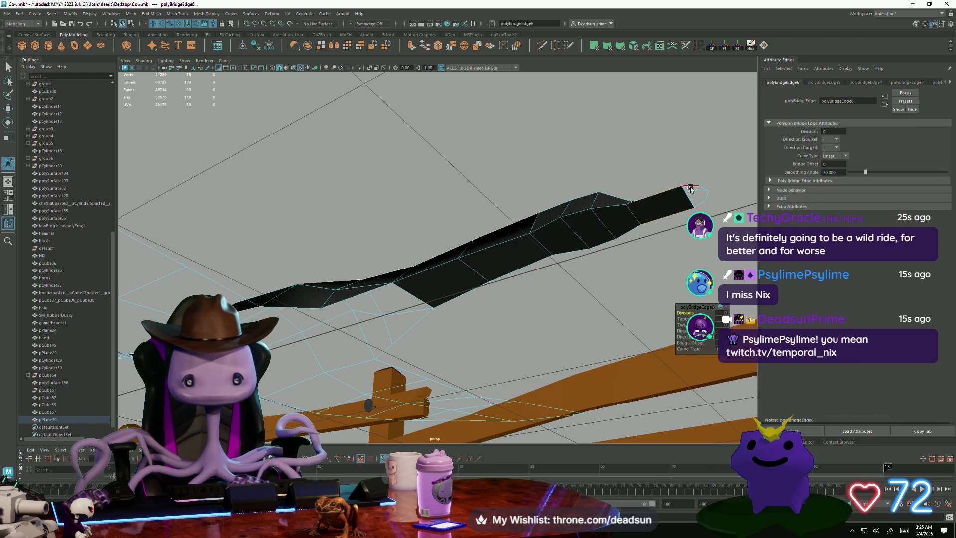
{"action": "left_click", "coordinate": [699, 202]}
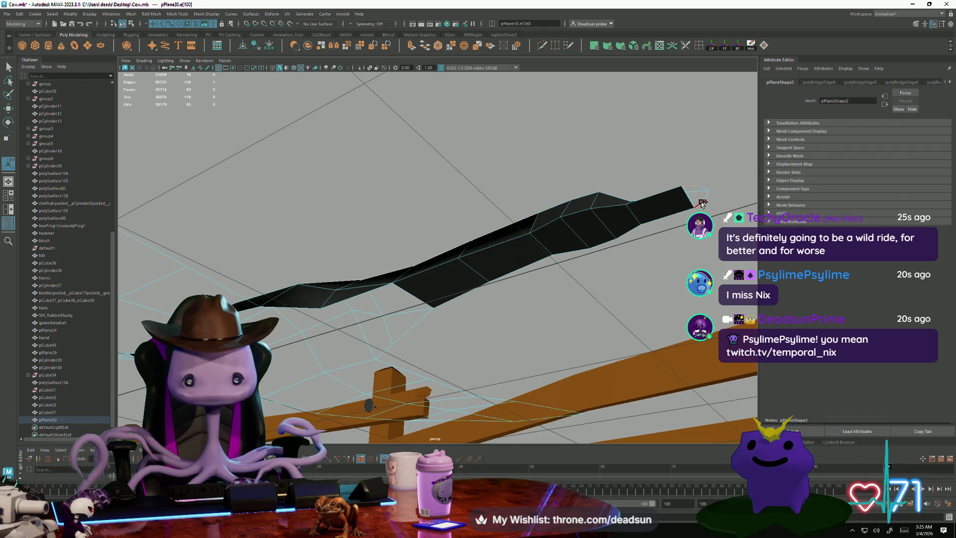
{"action": "left_click", "coordinate": [703, 187], "text": "shift"}
{"action": "key", "text": "g"}
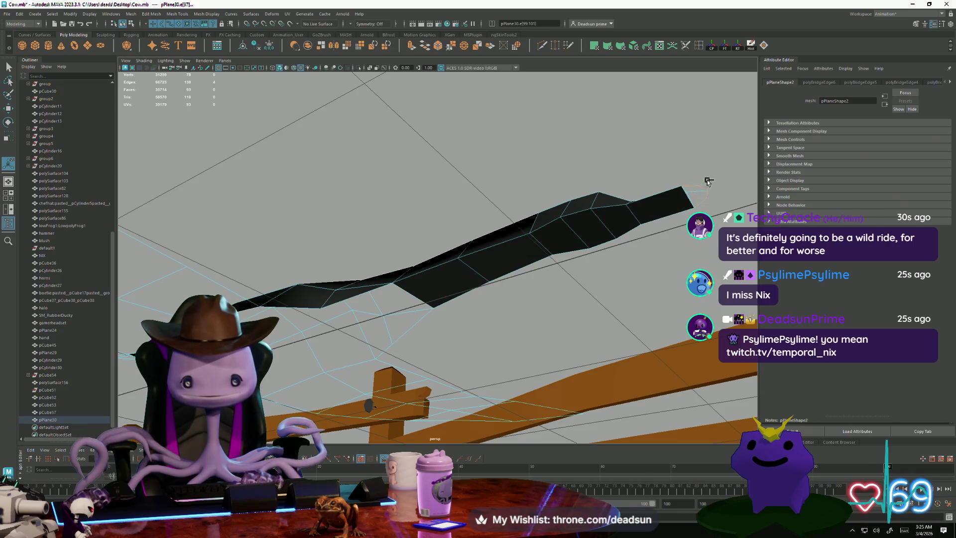
{"action": "key", "text": "g"}
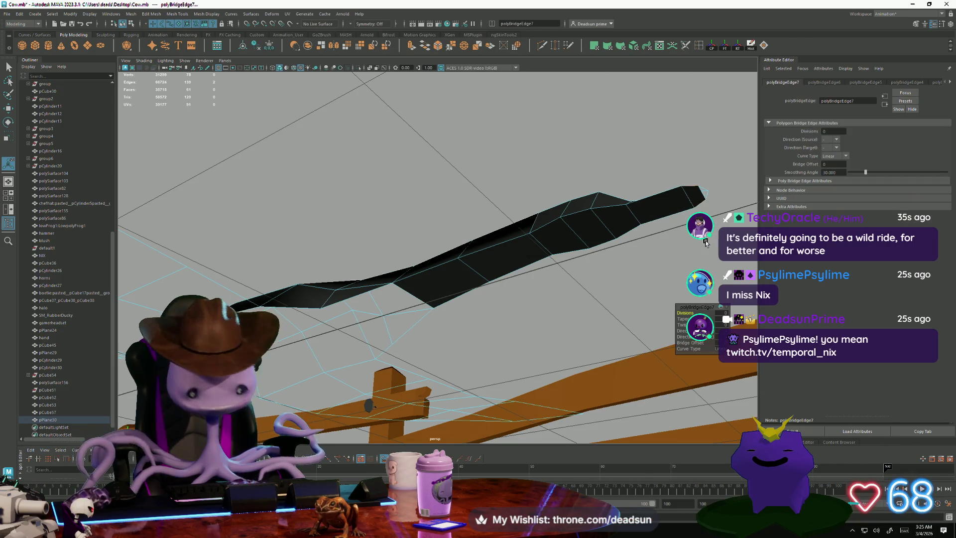
{"action": "left_click", "coordinate": [703, 190]}
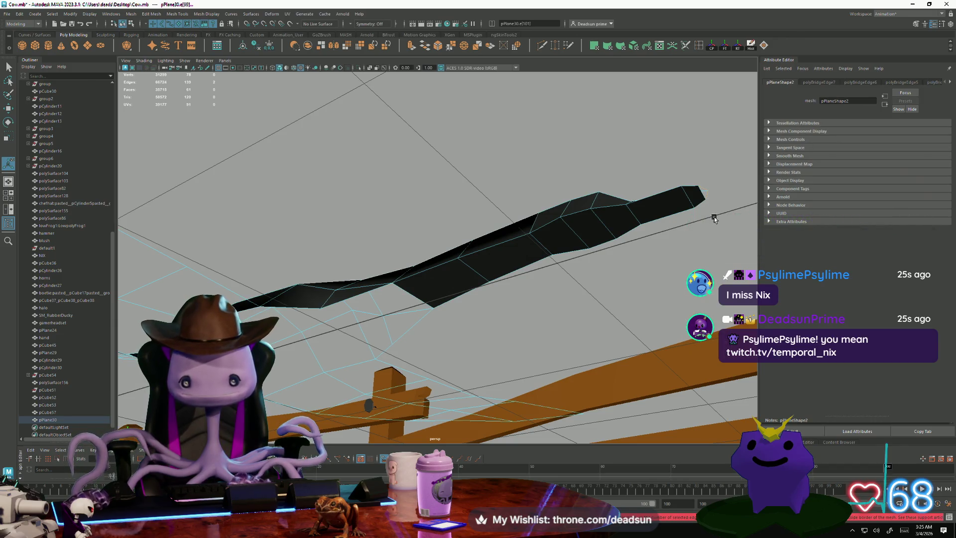
Bridge three open border edge pairs on the wing's wide end with Ctrl+B
{"action": "mouse_move", "coordinate": [693, 231]}
{"action": "left_mouse_down", "text": "alt"}
{"action": "mouse_move", "coordinate": [605, 273]}
{"action": "mouse_move", "coordinate": [627, 271]}
{"action": "left_mouse_up", "text": "alt"}
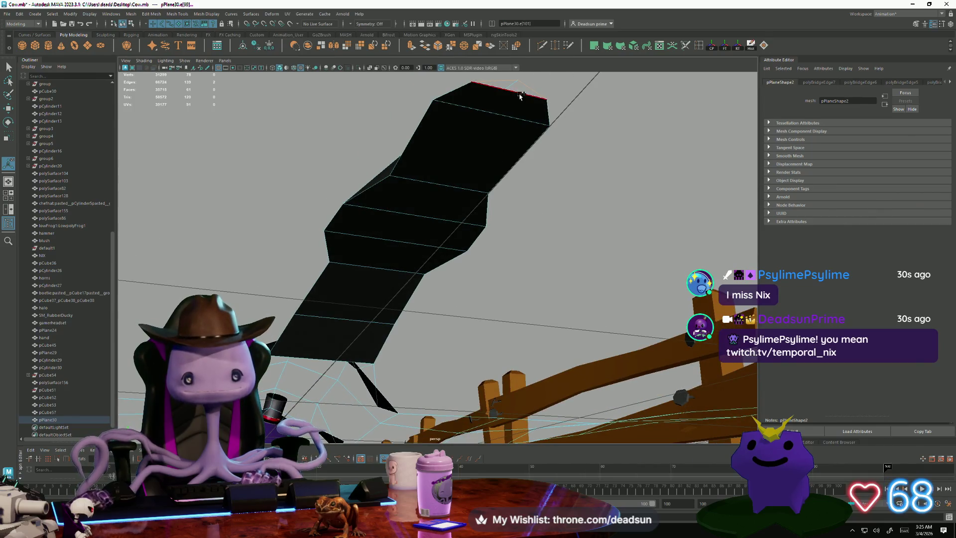
{"action": "mouse_move", "coordinate": [516, 244]}
{"action": "left_mouse_down", "text": "alt"}
{"action": "mouse_move", "coordinate": [465, 247]}
{"action": "mouse_move", "coordinate": [438, 211]}
{"action": "left_mouse_up", "text": "alt"}
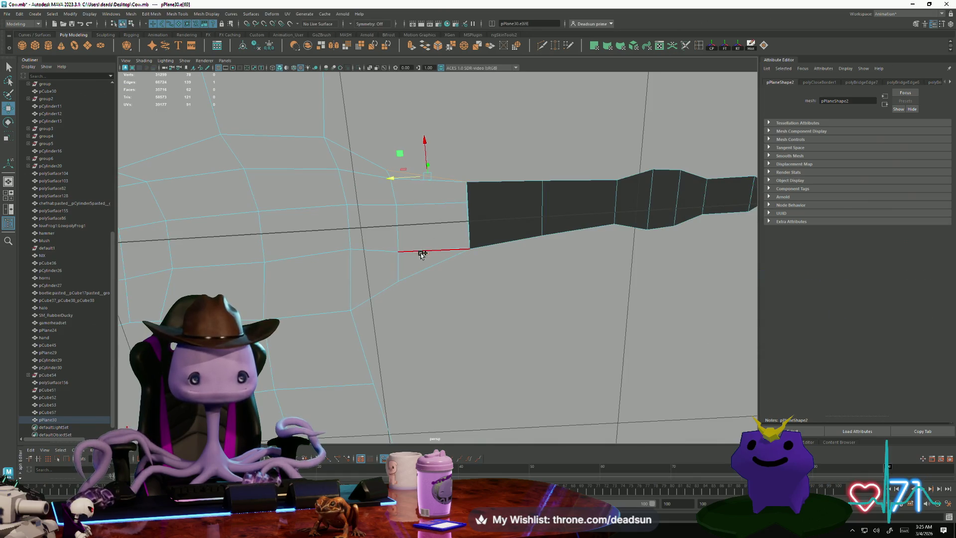
{"action": "left_click", "coordinate": [420, 270], "text": "shift"}
{"action": "key", "text": "ctrl+b"}
{"action": "mouse_move", "coordinate": [431, 275]}
{"action": "left_mouse_down", "text": "alt"}
{"action": "mouse_move", "coordinate": [523, 306]}
{"action": "mouse_move", "coordinate": [488, 274]}
{"action": "mouse_move", "coordinate": [481, 278]}
{"action": "mouse_move", "coordinate": [501, 268]}
{"action": "mouse_move", "coordinate": [487, 269]}
{"action": "mouse_move", "coordinate": [458, 223]}
{"action": "left_mouse_up", "text": "alt"}
{"action": "left_click", "coordinate": [459, 225]}
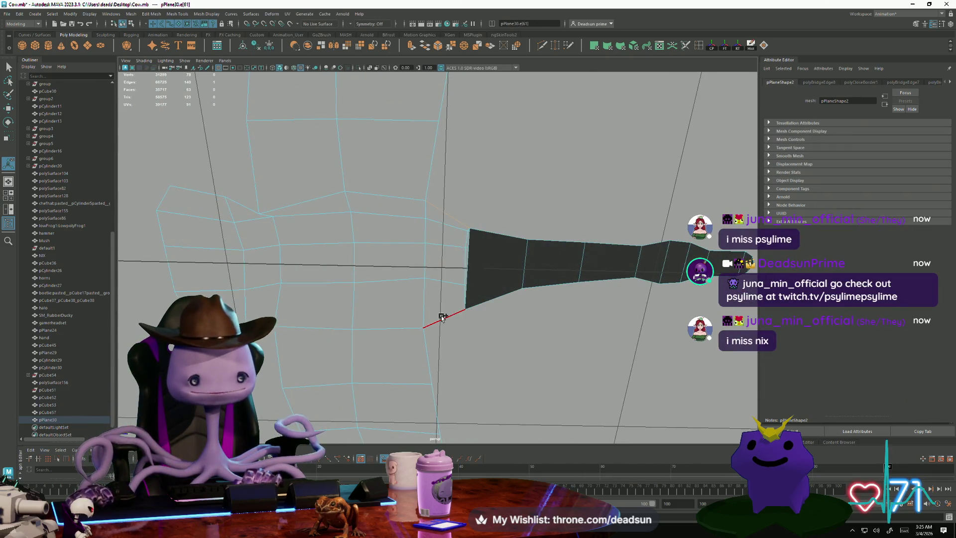
{"action": "key", "text": "ctrl+b"}
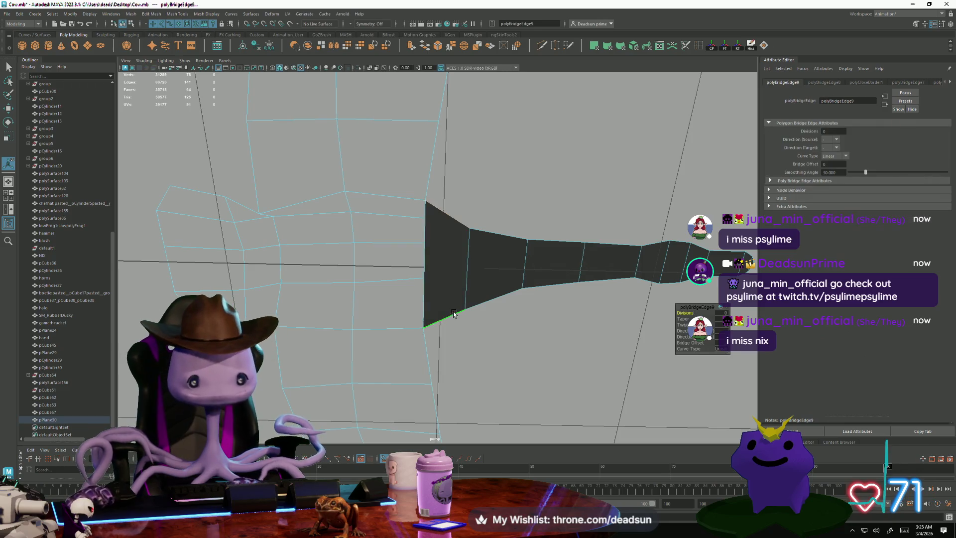
{"action": "mouse_move", "coordinate": [238, 223]}
{"action": "left_mouse_down", "text": "alt"}
{"action": "mouse_move", "coordinate": [455, 269]}
{"action": "mouse_move", "coordinate": [333, 262]}
{"action": "left_mouse_up", "text": "alt"}
{"action": "left_click", "coordinate": [322, 244]}
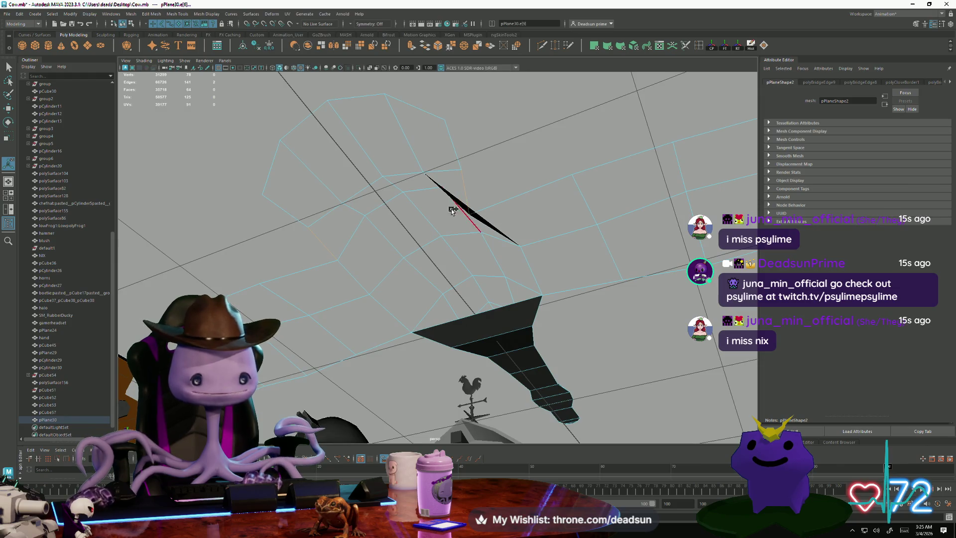
{"action": "key", "text": "ctrl+b"}
Bridge two more edge pairs across the top and fill the remaining opening
{"action": "left_click", "coordinate": [393, 183]}
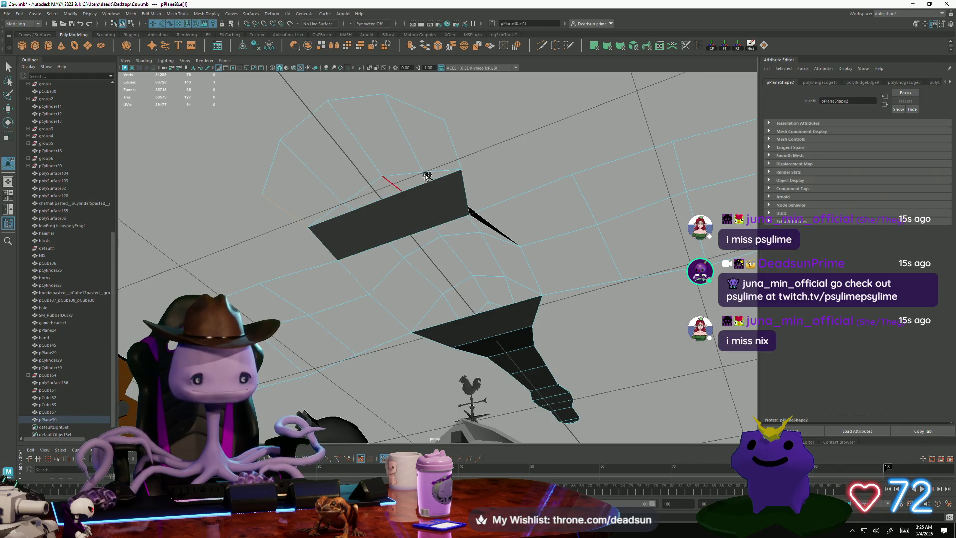
{"action": "left_click", "coordinate": [458, 154], "text": "shift"}
{"action": "key", "text": "ctrl+b"}
{"action": "left_click", "coordinate": [277, 166]}
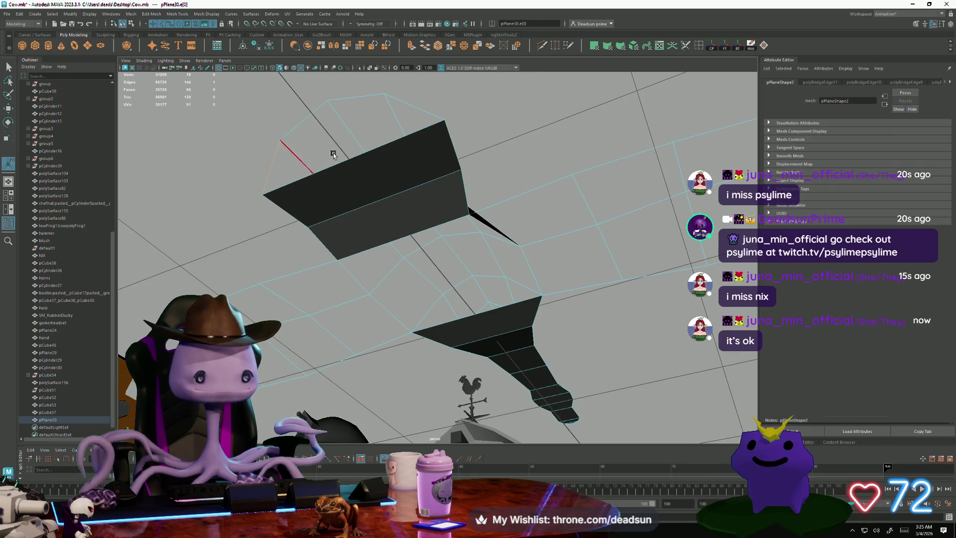
{"action": "left_click", "coordinate": [368, 255], "text": "shift"}
{"action": "key", "text": "ctrl+b"}
{"action": "left_click_drag", "start_coordinate": [331, 185], "coordinate": [329, 156], "text": "alt"}
{"action": "left_click", "coordinate": [290, 120]}
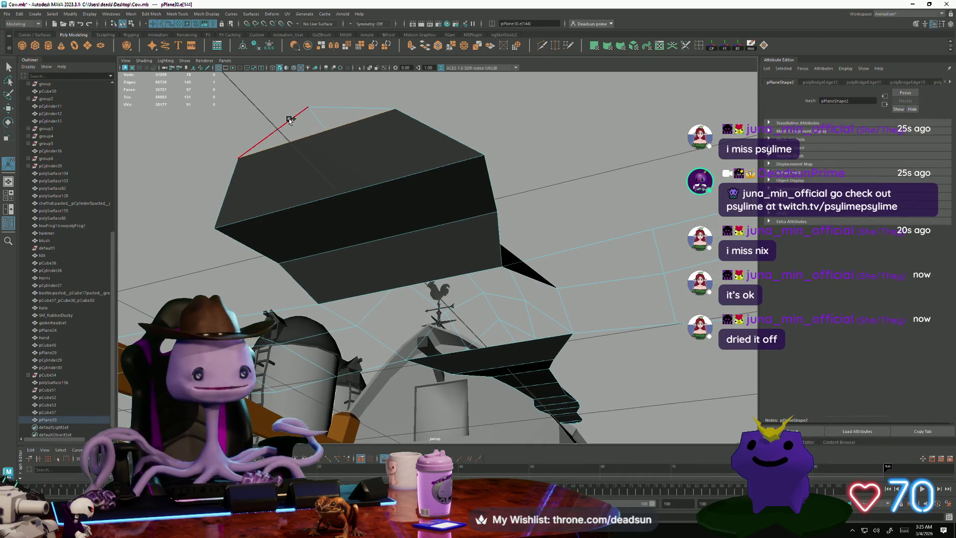
{"action": "right_click_drag", "start_coordinate": [324, 155], "coordinate": [342, 177], "text": "shift"}
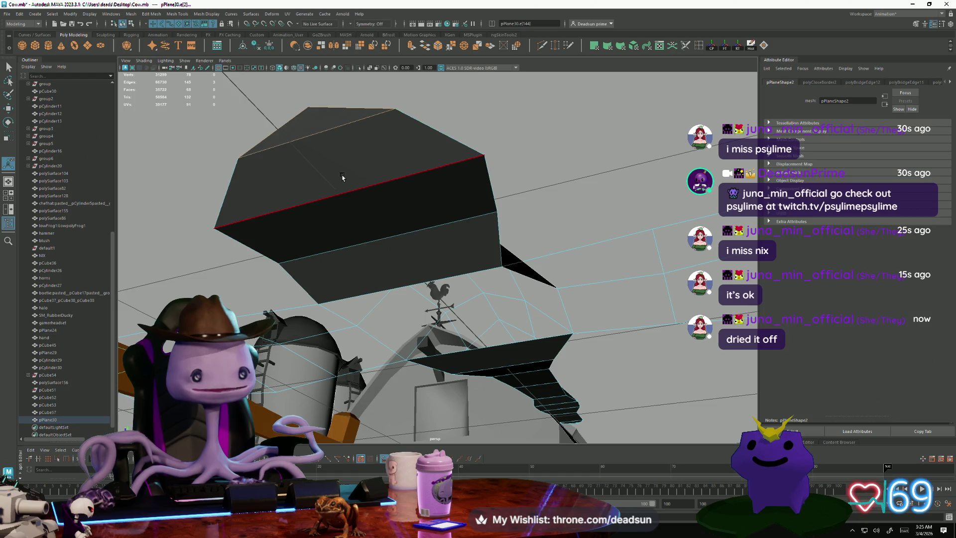
{"action": "mouse_move", "coordinate": [417, 228]}
{"action": "left_mouse_down", "text": "alt"}
{"action": "mouse_move", "coordinate": [412, 239]}
{"action": "mouse_move", "coordinate": [406, 216]}
{"action": "mouse_move", "coordinate": [401, 275]}
{"action": "mouse_move", "coordinate": [378, 225]}
{"action": "mouse_move", "coordinate": [387, 205]}
{"action": "mouse_move", "coordinate": [336, 220]}
{"action": "mouse_move", "coordinate": [330, 256]}
{"action": "left_mouse_up", "text": "alt"}
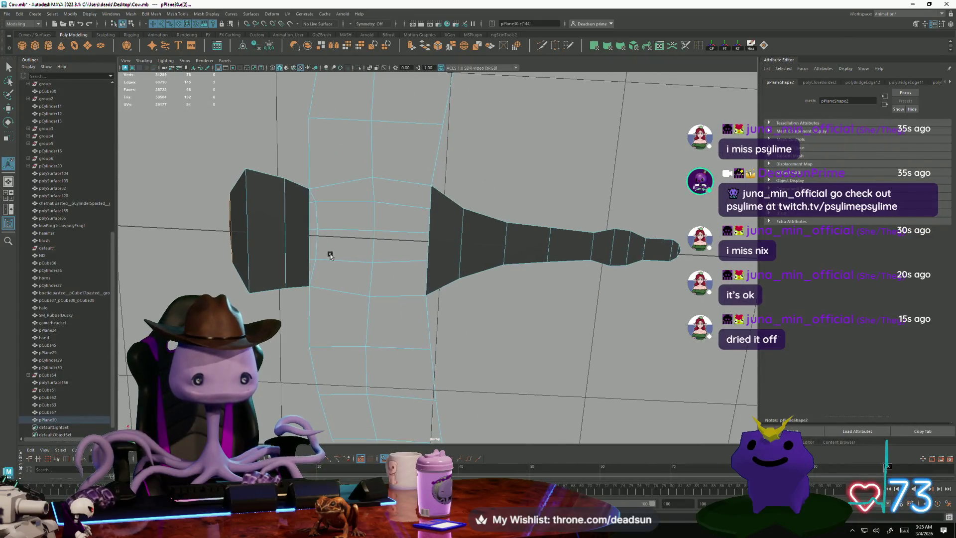
{"action": "left_click", "coordinate": [336, 184]}
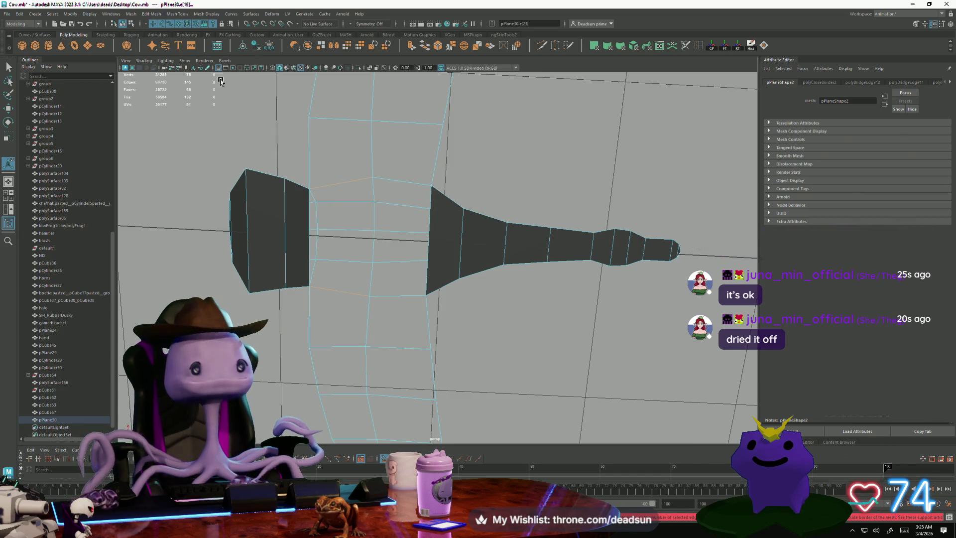
{"action": "left_click", "coordinate": [338, 183]}
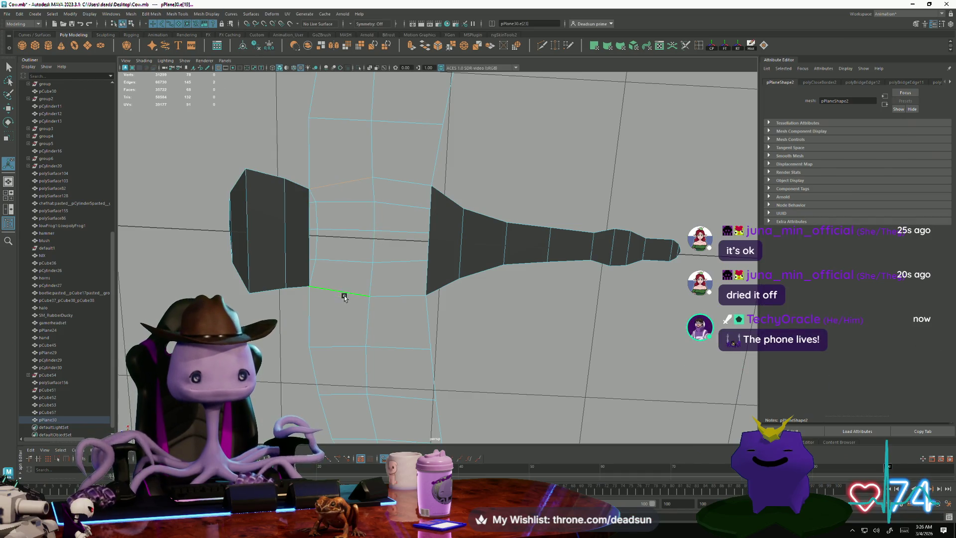
{"action": "scroll", "coordinate": [411, 300], "scroll_direction": "down", "scroll_amount": 10}
{"action": "mouse_move", "coordinate": [411, 301]}
{"action": "left_mouse_down", "text": "alt"}
{"action": "mouse_move", "coordinate": [281, 333]}
{"action": "mouse_move", "coordinate": [290, 307]}
{"action": "left_mouse_up", "text": "alt"}
{"action": "scroll", "coordinate": [291, 307], "scroll_direction": "up", "scroll_amount": 2}
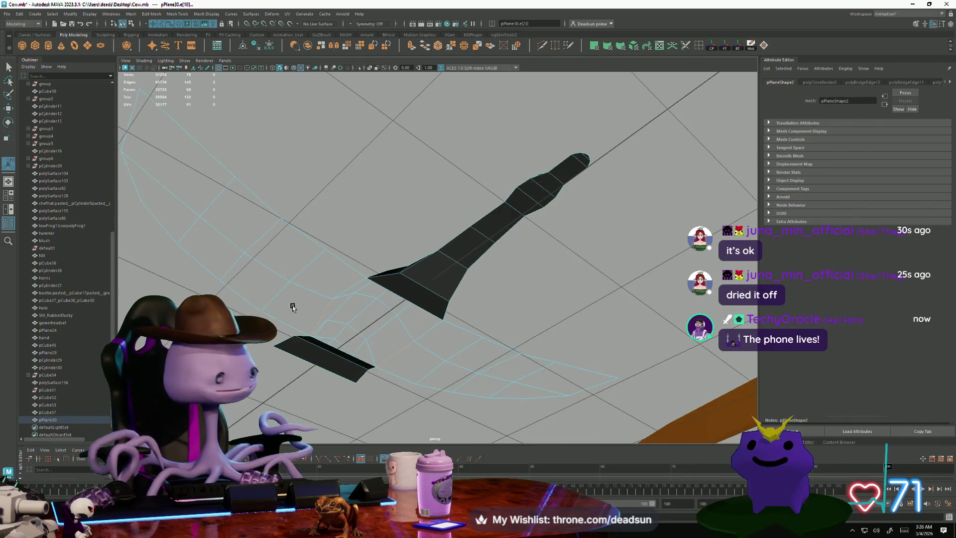
{"action": "right_click_drag", "start_coordinate": [313, 201], "coordinate": [313, 201]}
{"action": "double_click", "coordinate": [301, 227]}
{"action": "mouse_move", "coordinate": [301, 226]}
{"action": "left_mouse_down", "text": "alt"}
{"action": "mouse_move", "coordinate": [381, 311]}
{"action": "mouse_move", "coordinate": [354, 353]}
{"action": "mouse_move", "coordinate": [346, 209]}
{"action": "mouse_move", "coordinate": [349, 257]}
{"action": "mouse_move", "coordinate": [344, 225]}
{"action": "mouse_move", "coordinate": [438, 317]}
{"action": "mouse_move", "coordinate": [427, 352]}
{"action": "mouse_move", "coordinate": [442, 439]}
{"action": "left_mouse_up", "text": "alt"}
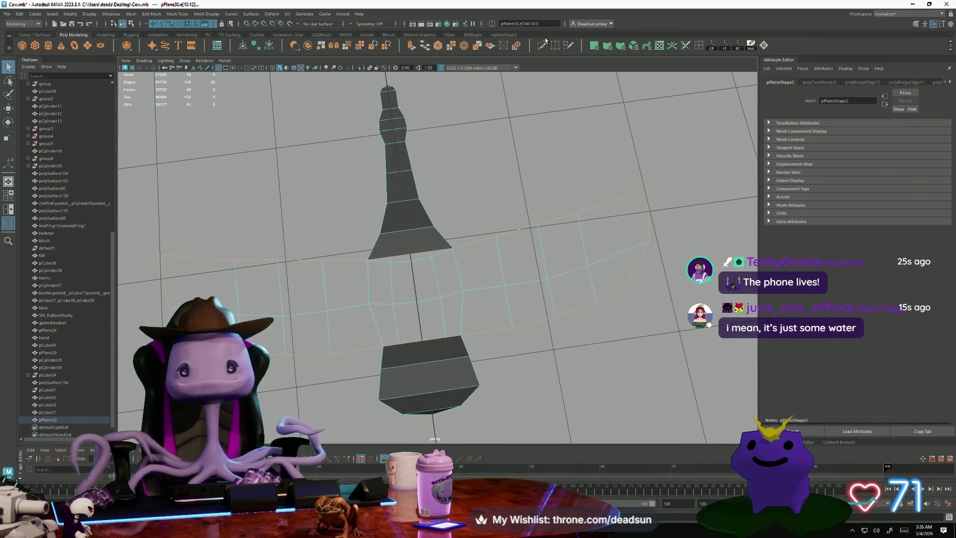
Insert a lengthwise edge loop up the narrow neck, splitting both wing sections down the middle
{"action": "double_click", "coordinate": [700, 47]}
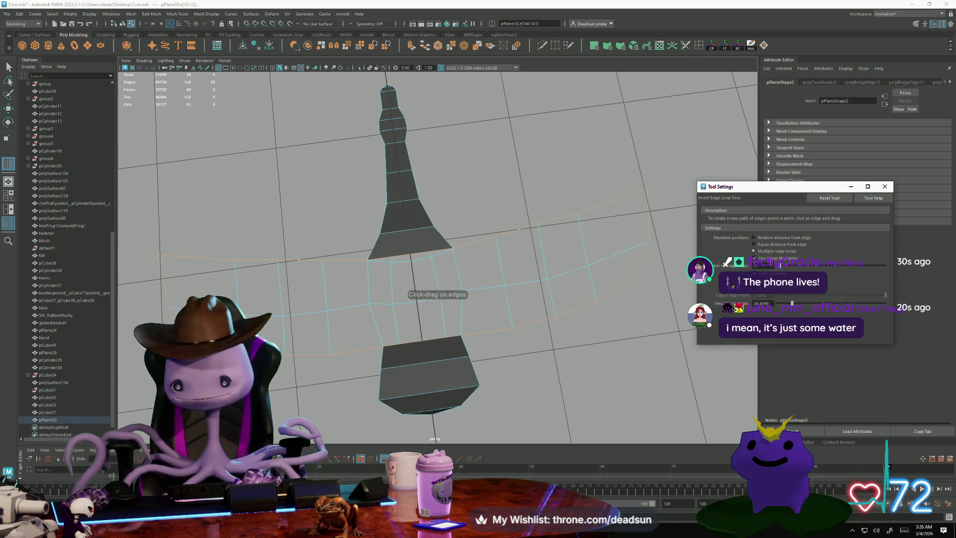
{"action": "left_click", "coordinate": [412, 256]}
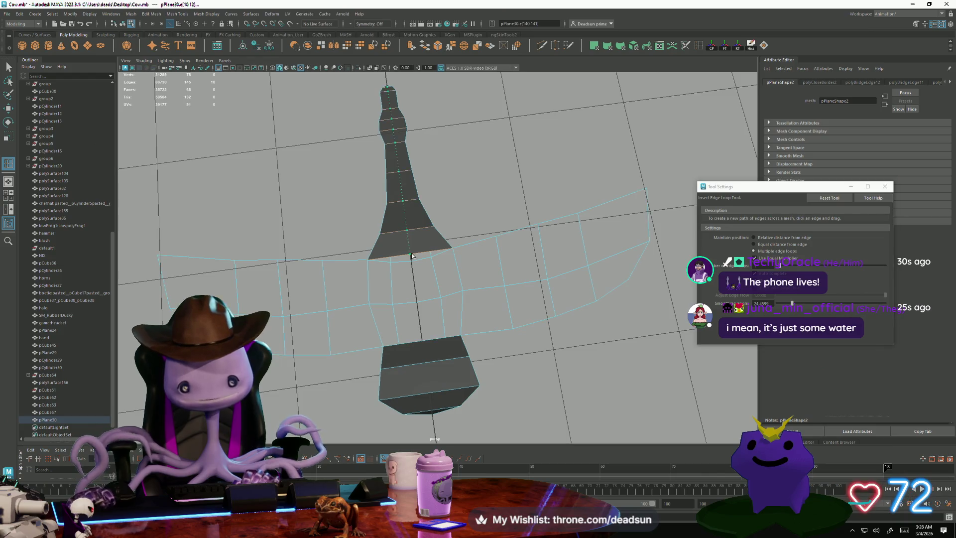
{"action": "mouse_move", "coordinate": [431, 394]}
{"action": "left_mouse_down", "text": "alt"}
{"action": "mouse_move", "coordinate": [551, 345]}
{"action": "mouse_move", "coordinate": [523, 399]}
{"action": "mouse_move", "coordinate": [440, 325]}
{"action": "left_mouse_up", "text": "alt"}
{"action": "left_click", "coordinate": [7, 66]}
{"action": "right_click_drag", "start_coordinate": [279, 287], "coordinate": [261, 285]}
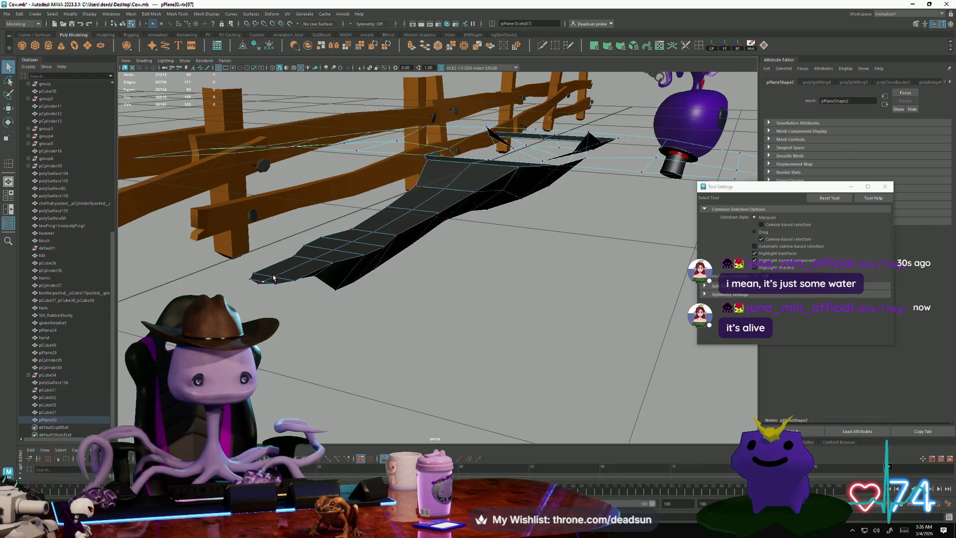
Raise middle vertices upward with the Move Tool to form peaks along the mesh
{"action": "left_click", "coordinate": [274, 278], "text": "shift"}
{"action": "key", "text": "w"}
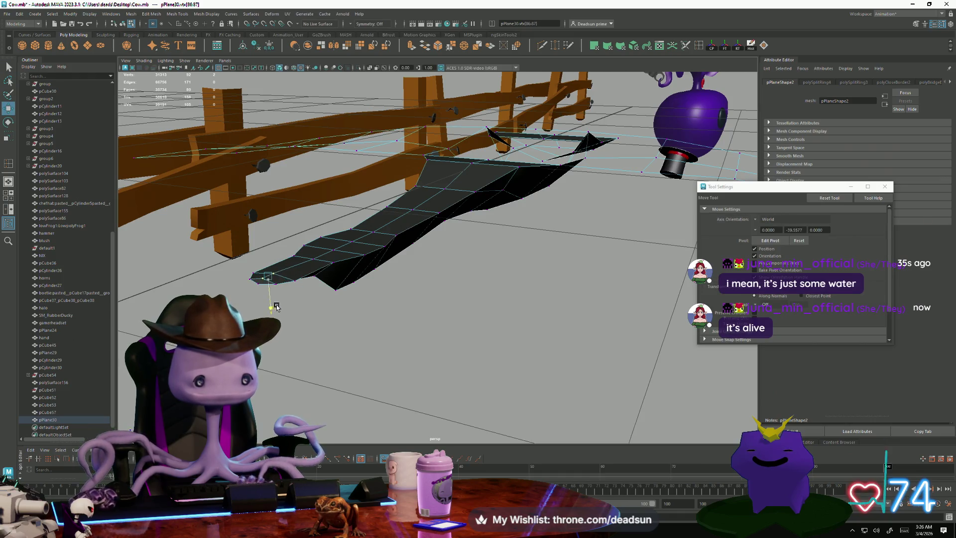
{"action": "left_click_drag", "start_coordinate": [278, 306], "coordinate": [279, 302]}
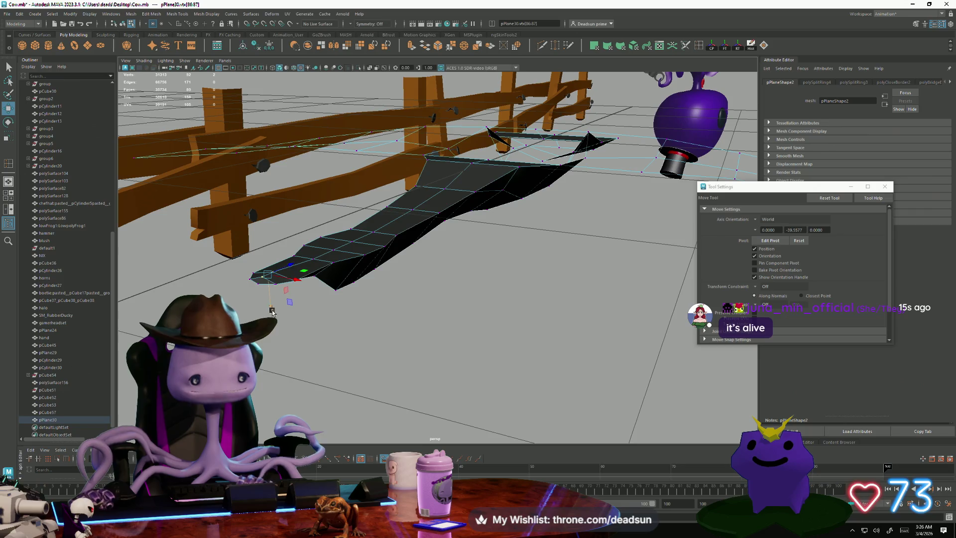
{"action": "left_click", "coordinate": [316, 258]}
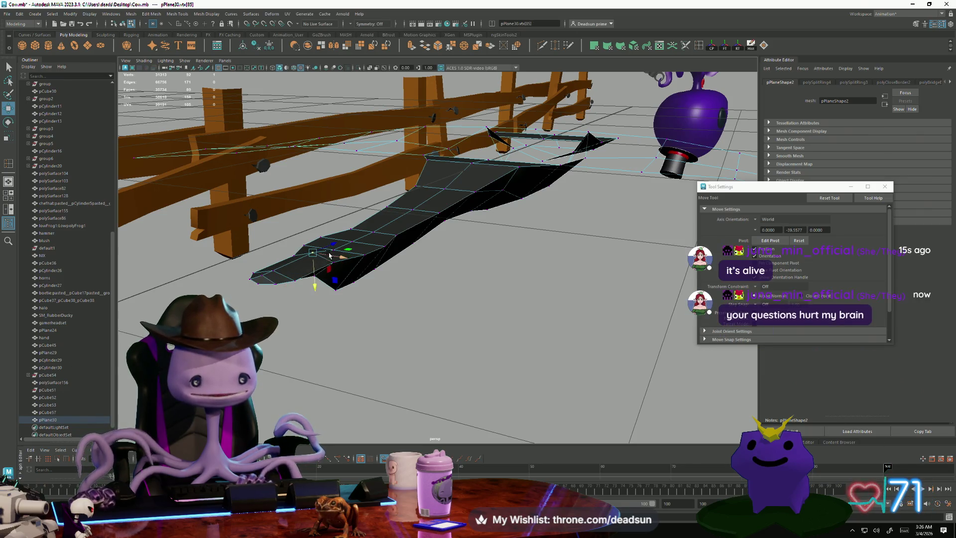
{"action": "left_click", "coordinate": [476, 305]}
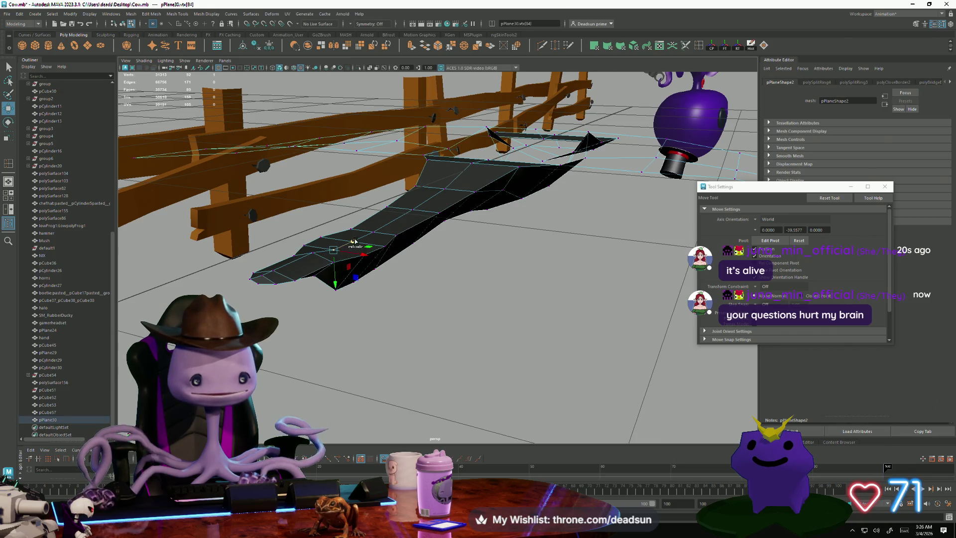
{"action": "scroll", "coordinate": [348, 264], "scroll_direction": "up", "scroll_amount": 2}
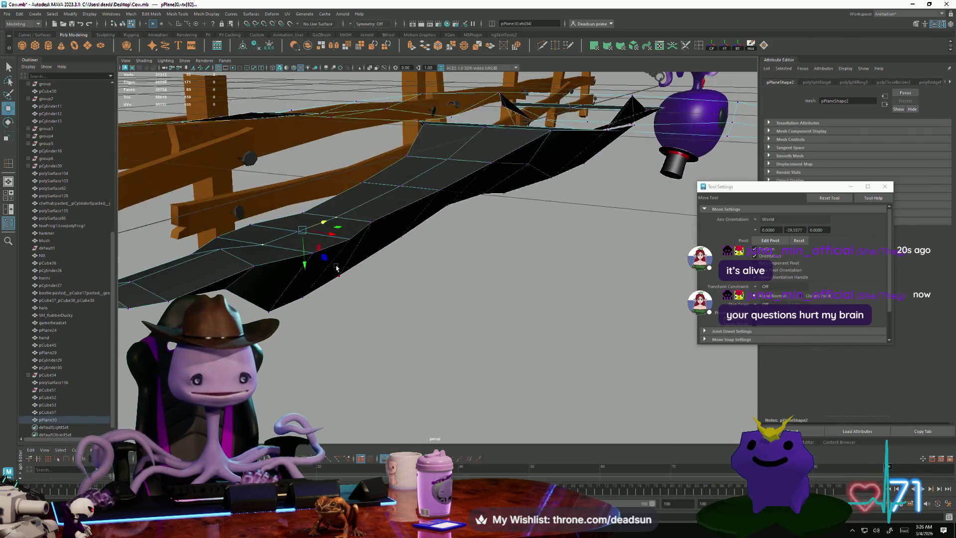
{"action": "left_click_drag", "start_coordinate": [312, 272], "coordinate": [301, 242]}
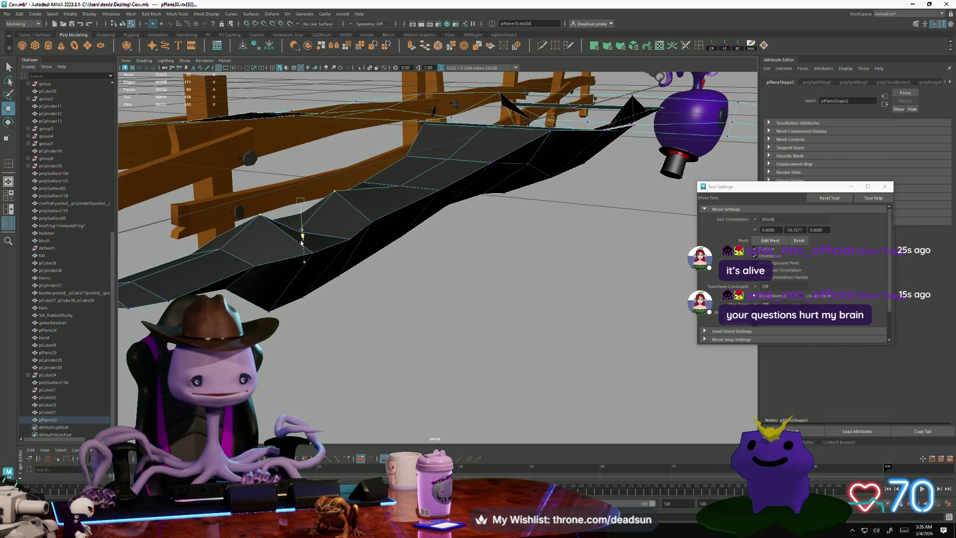
{"action": "left_click", "coordinate": [298, 231]}
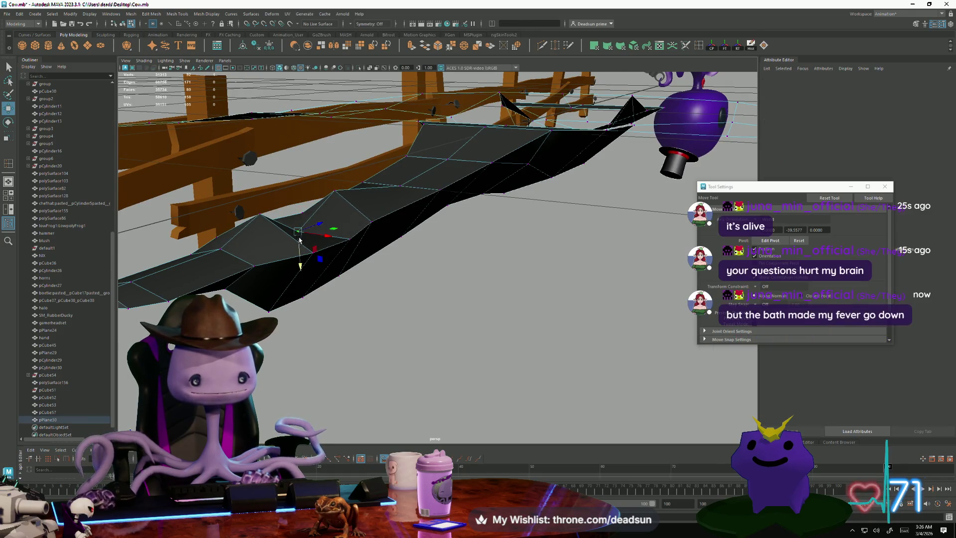
{"action": "left_click_drag", "start_coordinate": [303, 273], "coordinate": [303, 243]}
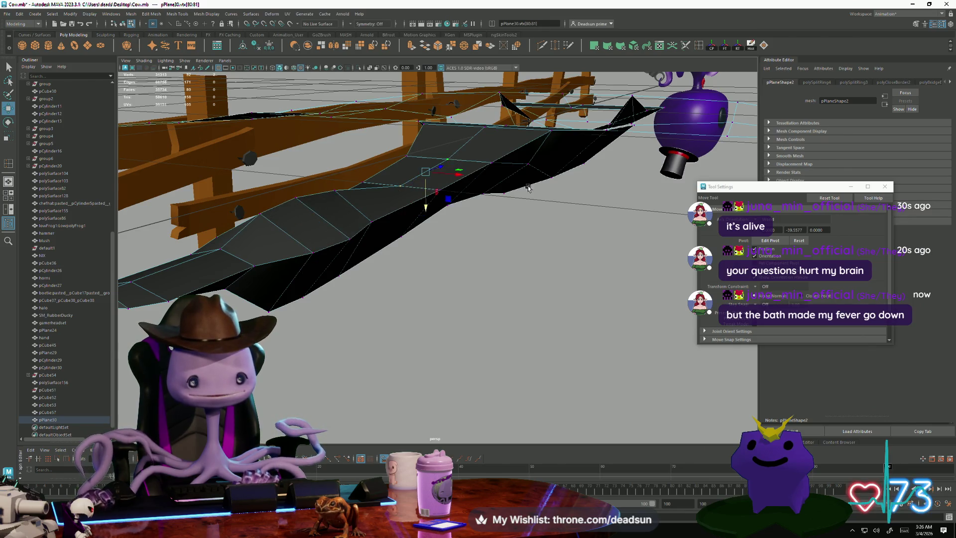
Select further vertices along the ridge and inspect the raised surface from the side
{"action": "key", "text": "f"}
{"action": "left_click", "coordinate": [483, 151], "text": "shift"}
{"action": "scroll", "coordinate": [483, 152], "scroll_direction": "down", "scroll_amount": 5}
{"action": "mouse_move", "coordinate": [483, 152]}
{"action": "left_mouse_down", "text": "alt"}
{"action": "mouse_move", "coordinate": [414, 319]}
{"action": "mouse_move", "coordinate": [420, 309]}
{"action": "left_mouse_up", "text": "alt"}
{"action": "scroll", "coordinate": [420, 310], "scroll_direction": "up", "scroll_amount": 3}
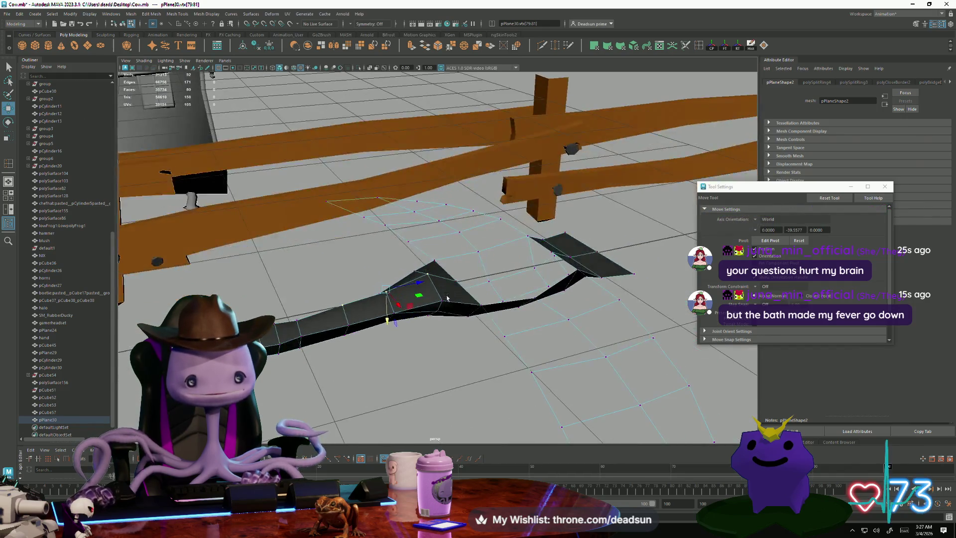
{"action": "left_click", "coordinate": [457, 283]}
{"action": "mouse_move", "coordinate": [458, 283]}
{"action": "left_mouse_down", "text": "alt"}
{"action": "mouse_move", "coordinate": [462, 301]}
{"action": "mouse_move", "coordinate": [473, 282]}
{"action": "left_mouse_up", "text": "alt"}
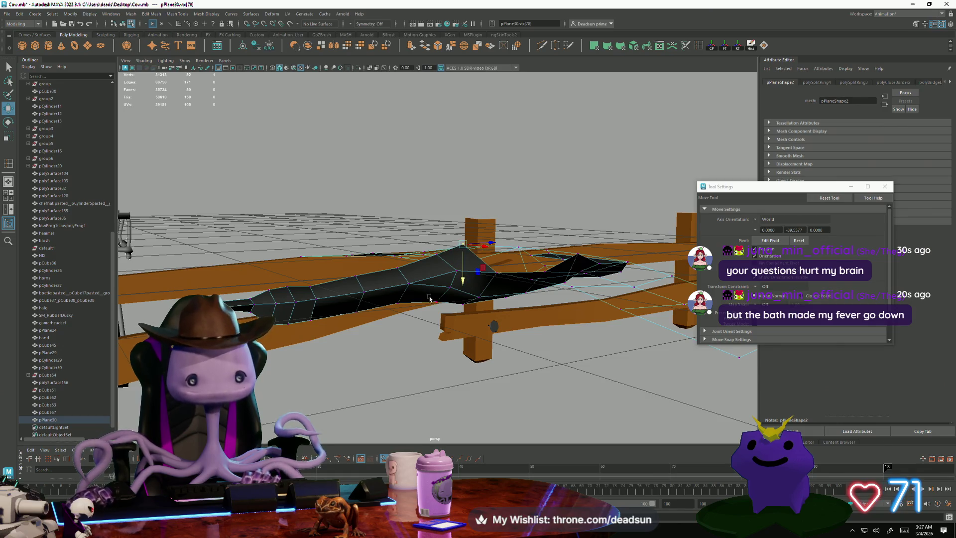
{"action": "left_click", "coordinate": [355, 276]}
{"action": "mouse_move", "coordinate": [356, 276]}
{"action": "left_mouse_down", "text": "alt"}
{"action": "mouse_move", "coordinate": [329, 293]}
{"action": "mouse_move", "coordinate": [486, 371]}
{"action": "mouse_move", "coordinate": [444, 299]}
{"action": "left_mouse_up", "text": "alt"}
{"action": "scroll", "coordinate": [551, 380], "scroll_direction": "up", "scroll_amount": 5}
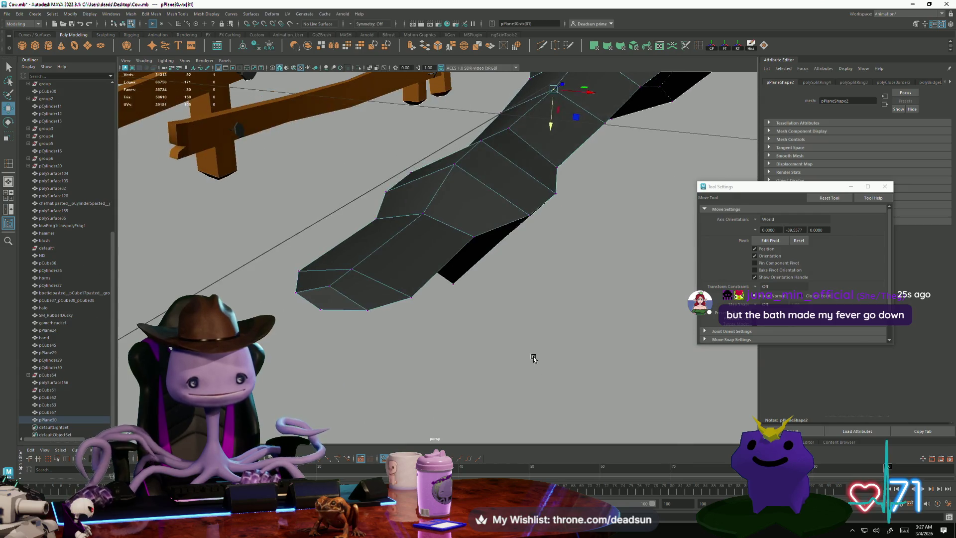
{"action": "left_click", "coordinate": [542, 47]}
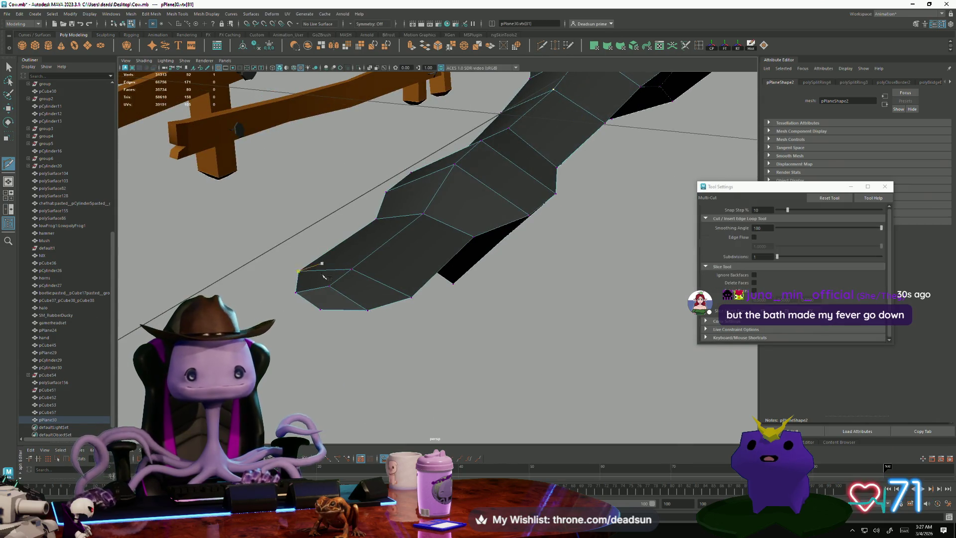
Select a bird-mesh vertex with the Move Tool, then check the mesh from side and above
{"action": "scroll", "coordinate": [356, 337], "scroll_direction": "down", "scroll_amount": 3}
{"action": "mouse_move", "coordinate": [455, 346]}
{"action": "left_mouse_down", "text": "alt"}
{"action": "mouse_move", "coordinate": [269, 279]}
{"action": "mouse_move", "coordinate": [395, 292]}
{"action": "mouse_move", "coordinate": [324, 294]}
{"action": "mouse_move", "coordinate": [274, 269]}
{"action": "left_mouse_up", "text": "alt"}
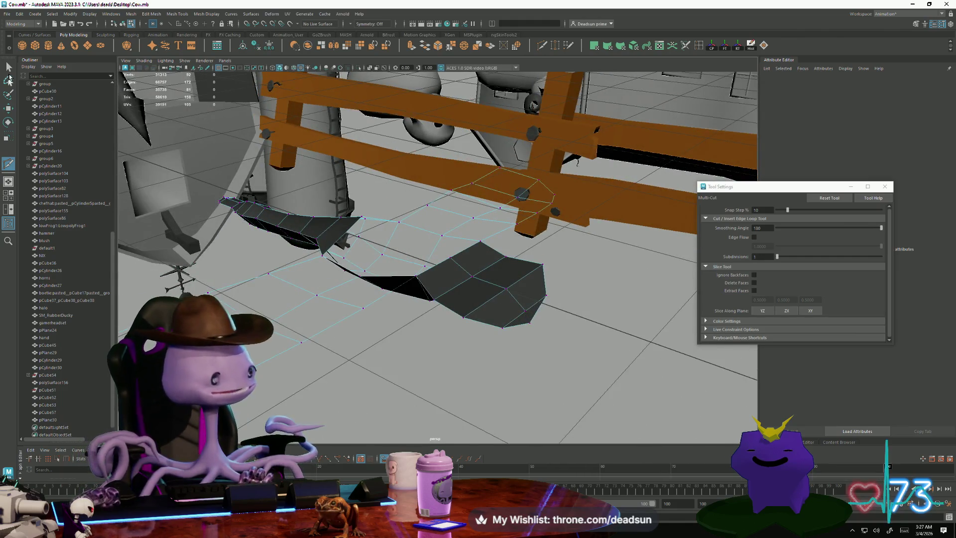
{"action": "left_click", "coordinate": [8, 68]}
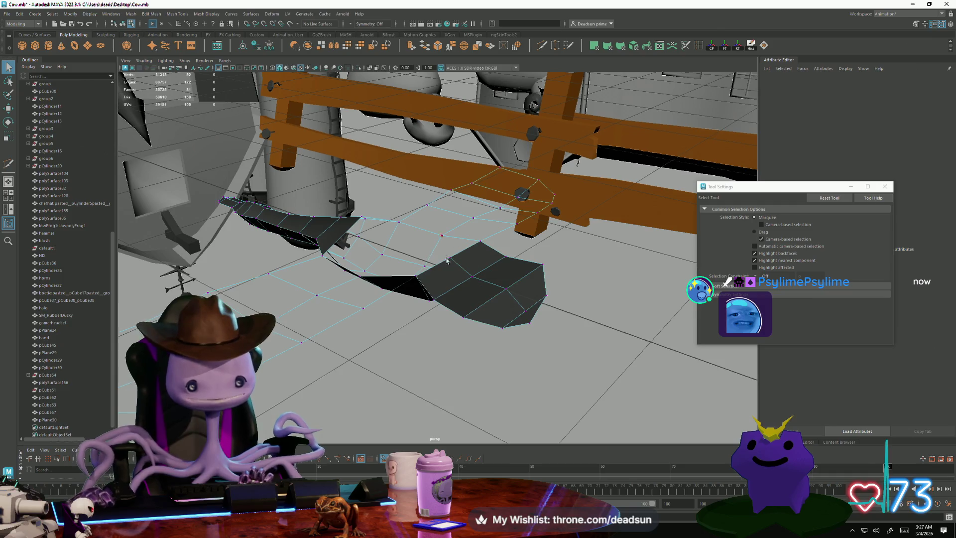
{"action": "left_click", "coordinate": [467, 278]}
{"action": "key", "text": "w"}
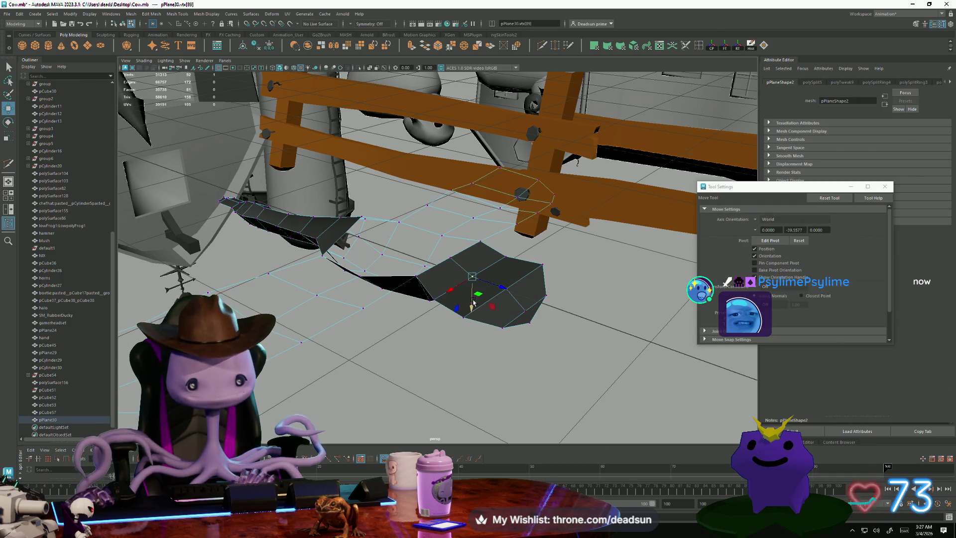
{"action": "mouse_move", "coordinate": [474, 294]}
{"action": "left_mouse_down", "text": "alt"}
{"action": "mouse_move", "coordinate": [508, 320]}
{"action": "mouse_move", "coordinate": [462, 270]}
{"action": "left_mouse_up", "text": "alt"}
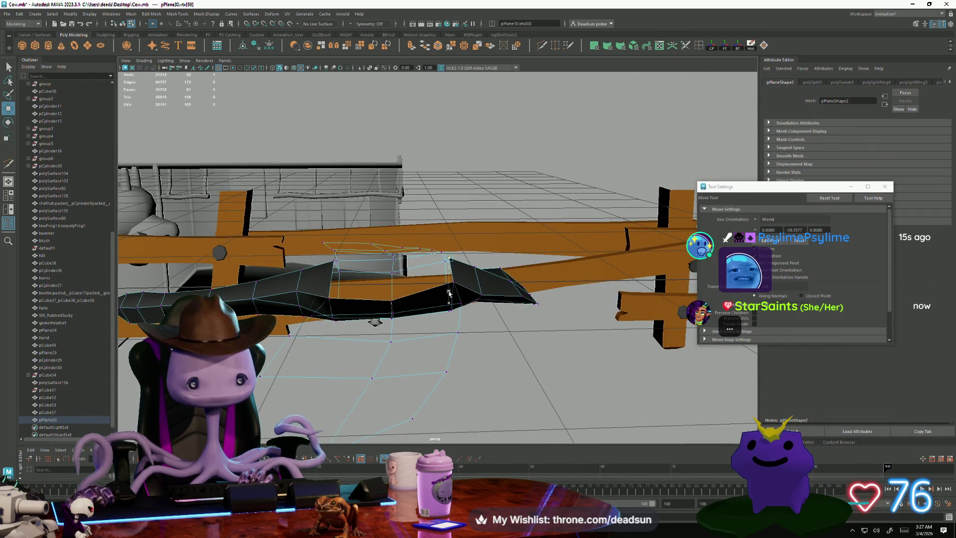
{"action": "mouse_move", "coordinate": [448, 293]}
{"action": "left_mouse_down", "text": "alt"}
{"action": "mouse_move", "coordinate": [417, 323]}
{"action": "mouse_move", "coordinate": [405, 273]}
{"action": "mouse_move", "coordinate": [459, 267]}
{"action": "mouse_move", "coordinate": [391, 406]}
{"action": "mouse_move", "coordinate": [454, 477]}
{"action": "mouse_move", "coordinate": [538, 417]}
{"action": "mouse_move", "coordinate": [491, 367]}
{"action": "mouse_move", "coordinate": [544, 360]}
{"action": "mouse_move", "coordinate": [548, 381]}
{"action": "mouse_move", "coordinate": [526, 377]}
{"action": "left_mouse_up", "text": "alt"}
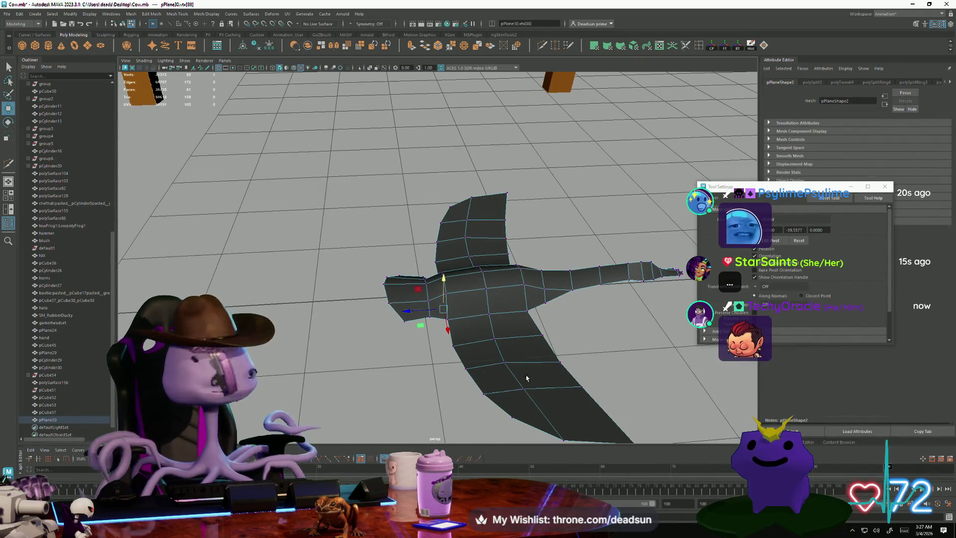
Select the whole pPlane30 bird mesh in Object Mode and orbit to a front-on view
{"action": "right_click_drag", "start_coordinate": [450, 319], "coordinate": [474, 299]}
{"action": "mouse_move", "coordinate": [474, 299]}
{"action": "left_mouse_down", "text": "alt"}
{"action": "mouse_move", "coordinate": [530, 359]}
{"action": "mouse_move", "coordinate": [428, 284]}
{"action": "left_mouse_up", "text": "alt"}
{"action": "left_click", "coordinate": [462, 314]}
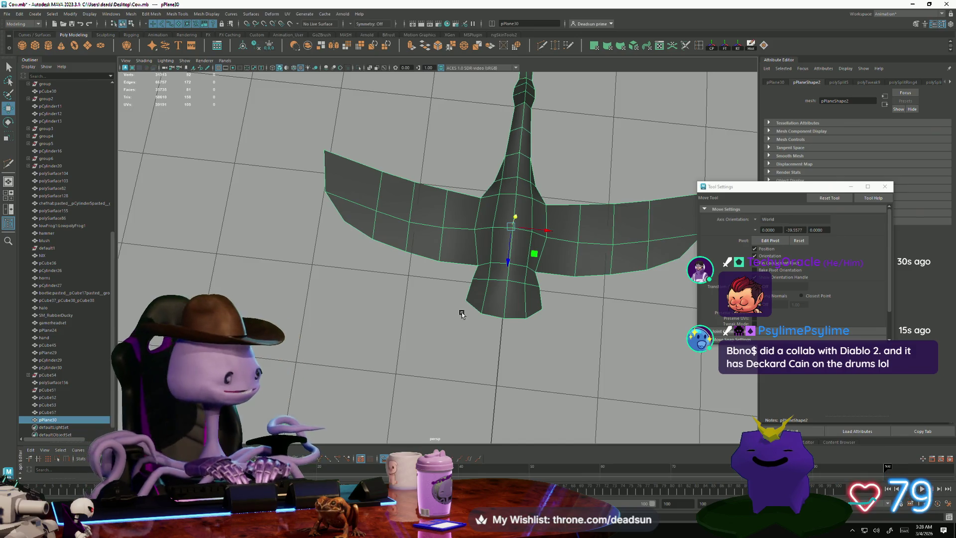
{"action": "scroll", "coordinate": [350, 401], "scroll_direction": "down", "scroll_amount": 3}
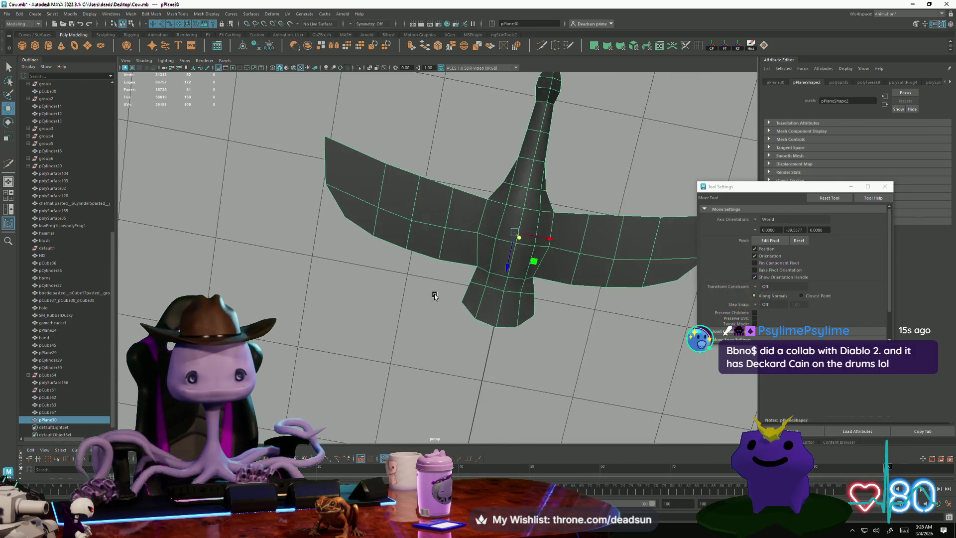
{"action": "left_click_drag", "start_coordinate": [350, 401], "coordinate": [368, 405], "text": "alt"}
{"action": "scroll", "coordinate": [369, 404], "scroll_direction": "up", "scroll_amount": 3}
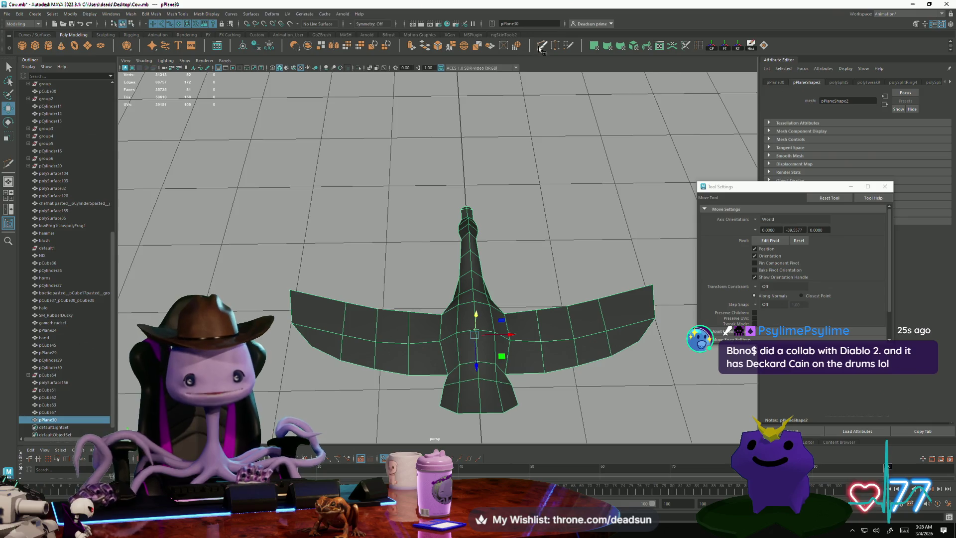
{"action": "right_click_drag", "start_coordinate": [315, 222], "coordinate": [292, 309], "text": "shift"}
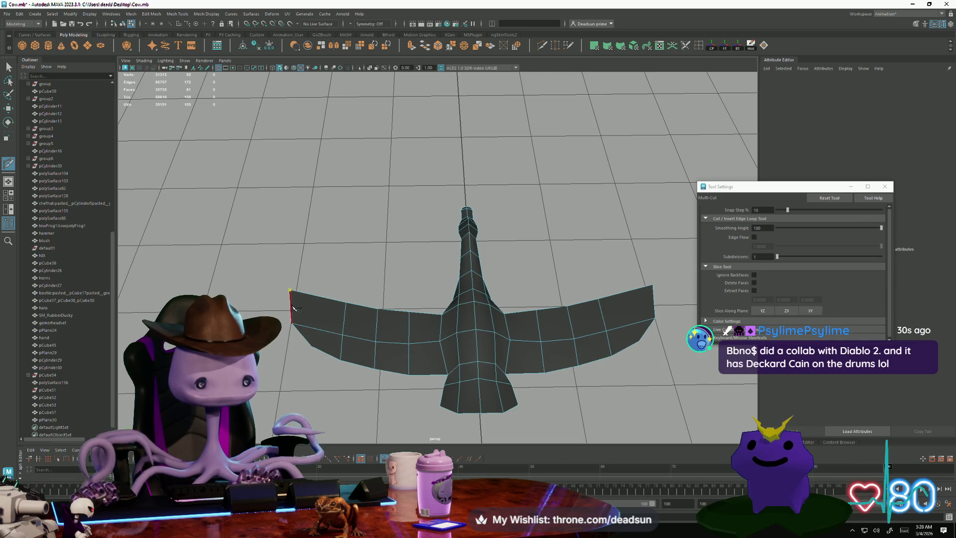
Cut a new edge across the right wing tip's end face with Multi-Cut
{"action": "scroll", "coordinate": [294, 308], "scroll_direction": "up", "scroll_amount": 3}
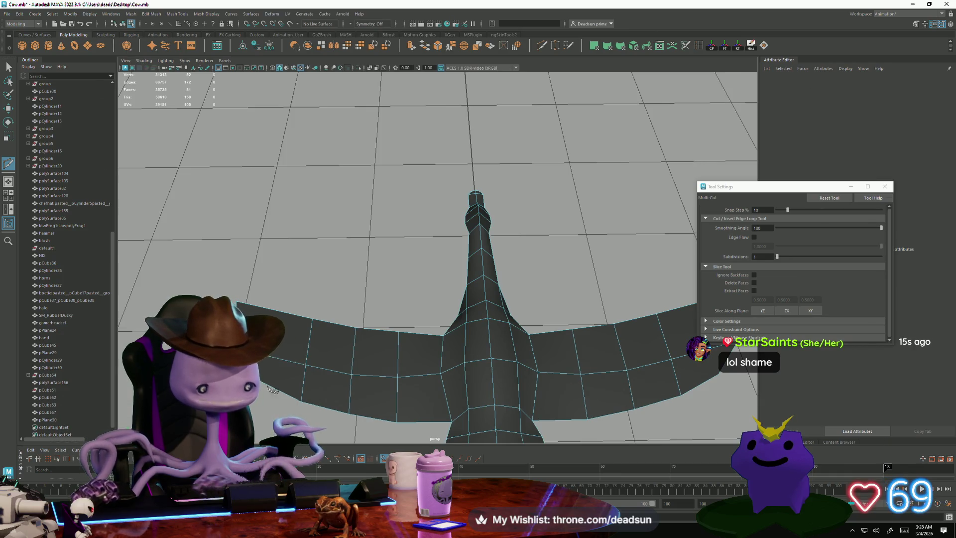
{"action": "left_click_drag", "start_coordinate": [319, 393], "coordinate": [546, 364], "text": "alt"}
{"action": "left_click", "coordinate": [560, 365]}
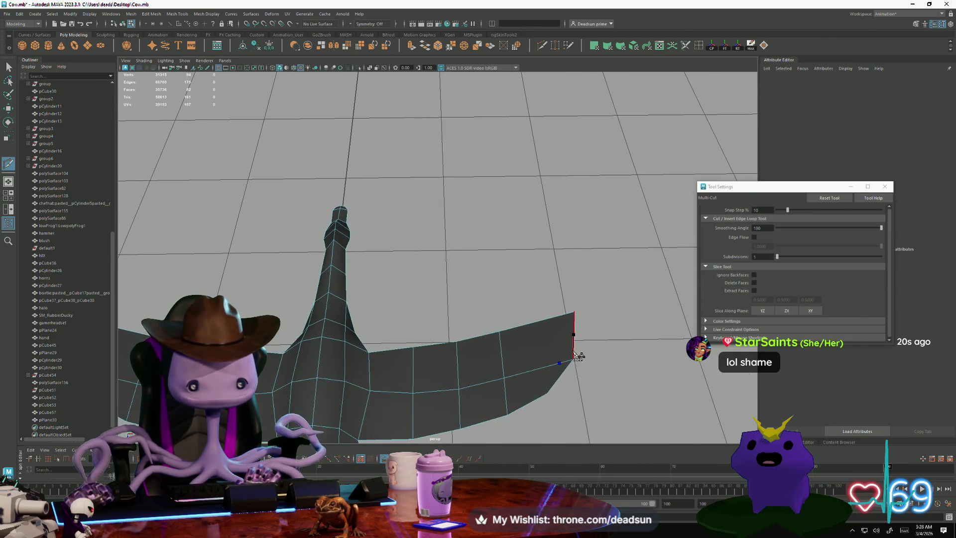
{"action": "left_click", "coordinate": [574, 349]}
{"action": "key", "text": "Return"}
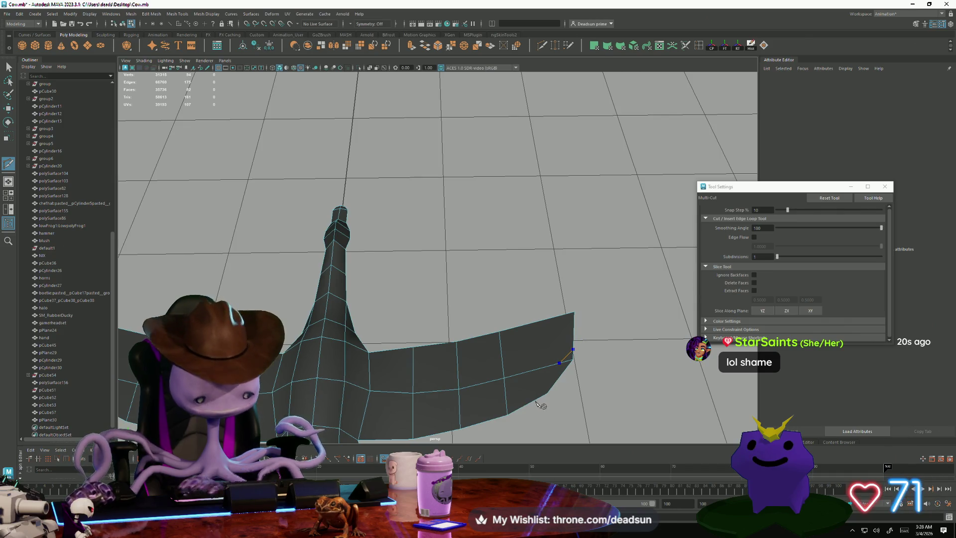
{"action": "left_click", "coordinate": [8, 67]}
{"action": "mouse_move", "coordinate": [399, 299]}
{"action": "left_mouse_down", "text": "alt"}
{"action": "mouse_move", "coordinate": [498, 309]}
{"action": "mouse_move", "coordinate": [584, 344]}
{"action": "mouse_move", "coordinate": [550, 241]}
{"action": "left_mouse_up", "text": "alt"}
{"action": "right_click_drag", "start_coordinate": [550, 237], "coordinate": [541, 277]}
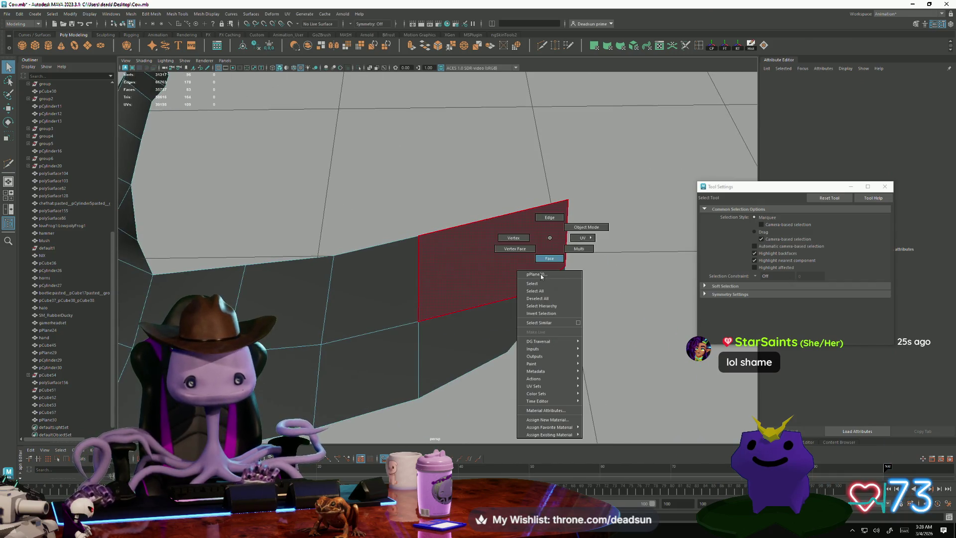
Delete the small face at the wing tip so the wing ends in a notch
{"action": "left_click", "coordinate": [551, 273]}
{"action": "middle_click_drag", "start_coordinate": [551, 273], "coordinate": [449, 339], "text": "alt"}
{"action": "left_click_drag", "start_coordinate": [450, 338], "coordinate": [329, 344], "text": "alt"}
{"action": "key", "text": "Delete"}
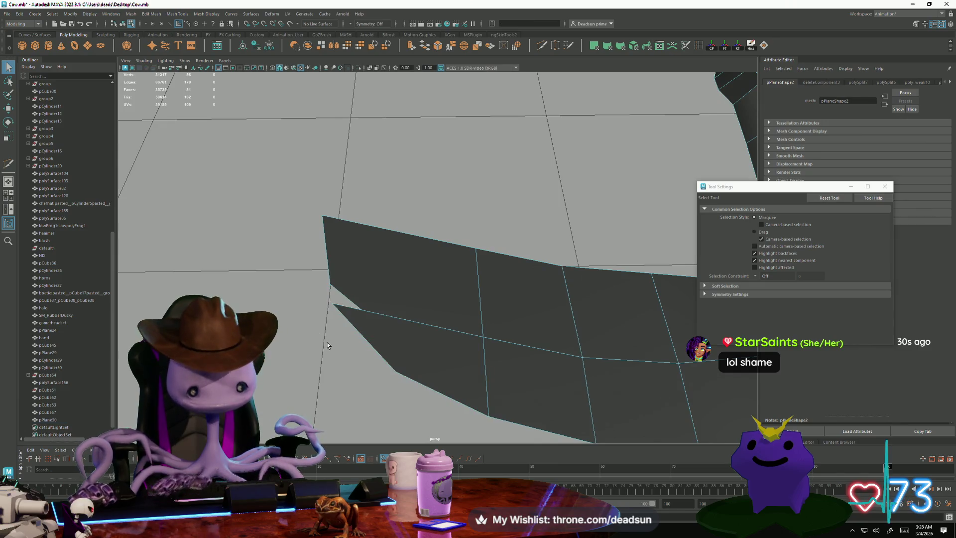
Review the whole bird near the fence and reselect pPlane30 in Object Mode
{"action": "right_click_drag", "start_coordinate": [438, 331], "coordinate": [331, 305], "text": "alt"}
{"action": "mouse_move", "coordinate": [331, 305]}
{"action": "left_mouse_down", "text": "alt"}
{"action": "mouse_move", "coordinate": [431, 356]}
{"action": "mouse_move", "coordinate": [417, 316]}
{"action": "left_mouse_up", "text": "alt"}
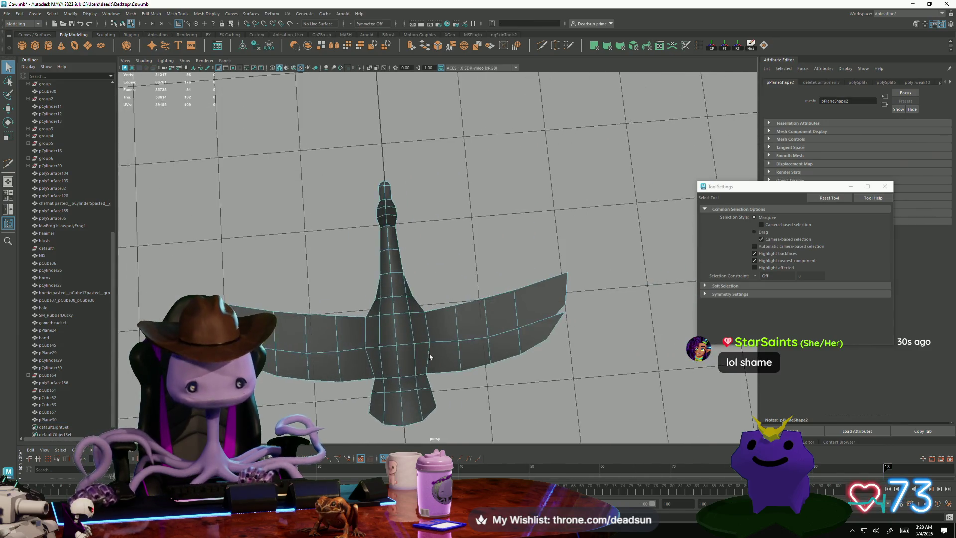
{"action": "mouse_move", "coordinate": [416, 316]}
{"action": "right_mouse_down"}
{"action": "mouse_move", "coordinate": [438, 299]}
{"action": "mouse_move", "coordinate": [324, 259]}
{"action": "right_mouse_up"}
{"action": "left_click_drag", "start_coordinate": [324, 259], "coordinate": [308, 299], "text": "alt"}
{"action": "right_click_drag", "start_coordinate": [309, 299], "coordinate": [284, 320], "text": "alt"}
{"action": "left_click_drag", "start_coordinate": [283, 320], "coordinate": [393, 295], "text": "alt"}
{"action": "mouse_move", "coordinate": [393, 294]}
{"action": "right_mouse_down", "text": "alt"}
{"action": "mouse_move", "coordinate": [463, 390]}
{"action": "mouse_move", "coordinate": [592, 376]}
{"action": "mouse_move", "coordinate": [363, 373]}
{"action": "right_mouse_up", "text": "alt"}
{"action": "left_click_drag", "start_coordinate": [364, 373], "coordinate": [325, 367], "text": "alt"}
{"action": "mouse_move", "coordinate": [326, 367]}
{"action": "middle_mouse_down", "text": "alt"}
{"action": "mouse_move", "coordinate": [354, 358]}
{"action": "mouse_move", "coordinate": [349, 402]}
{"action": "middle_mouse_up", "text": "alt"}
{"action": "left_click", "coordinate": [394, 302]}
{"action": "left_click_drag", "start_coordinate": [419, 298], "coordinate": [412, 307], "text": "alt"}
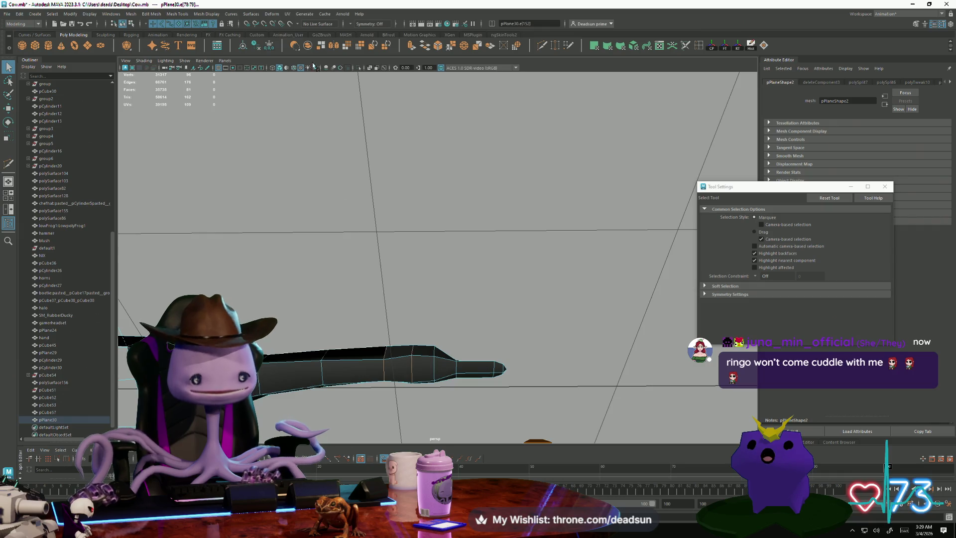
Apply Mesh Display > Harden Edge to pPlane30, then inspect the faceted neck and wings
{"action": "left_click", "coordinate": [232, 13]}
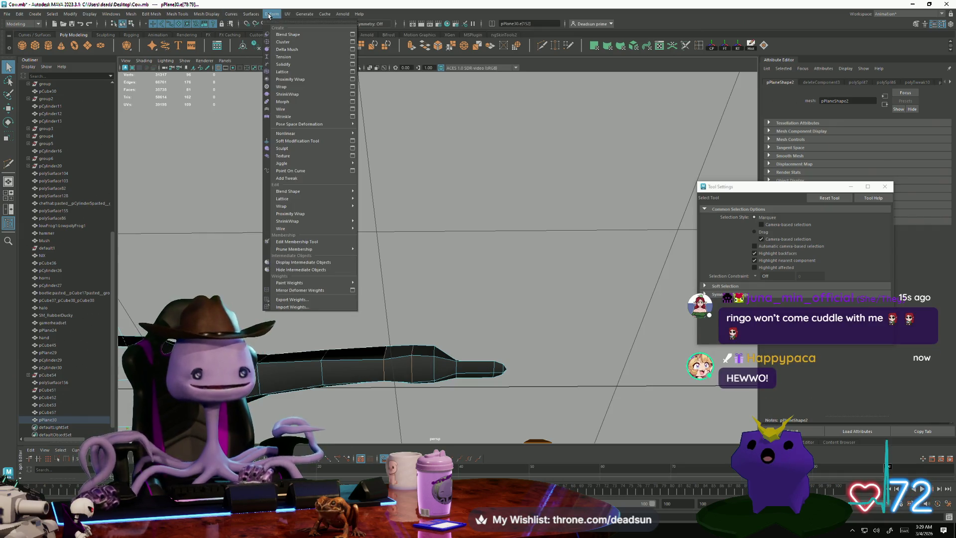
{"action": "mouse_move", "coordinate": [207, 15]}
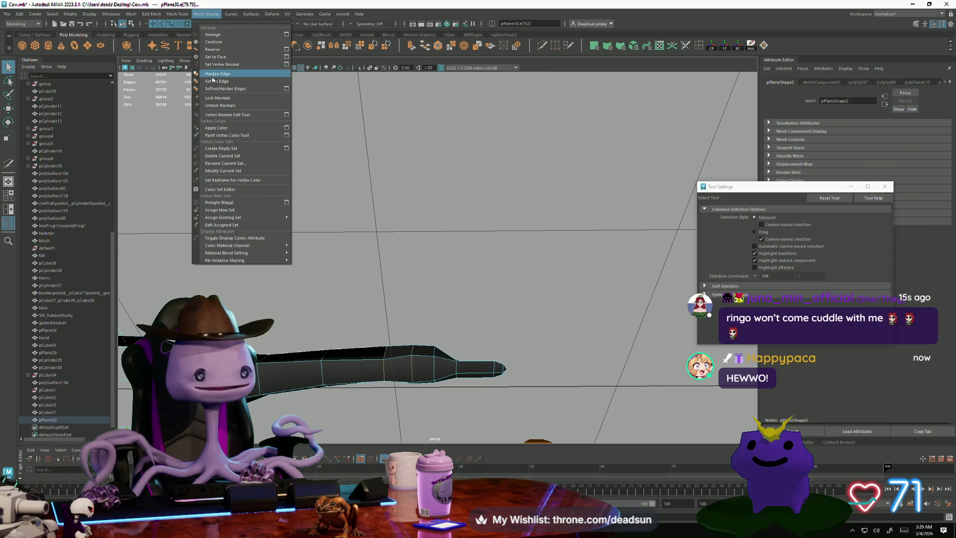
{"action": "left_click", "coordinate": [214, 81]}
{"action": "mouse_move", "coordinate": [230, 181]}
{"action": "left_mouse_down", "text": "alt"}
{"action": "mouse_move", "coordinate": [317, 289]}
{"action": "mouse_move", "coordinate": [299, 283]}
{"action": "mouse_move", "coordinate": [349, 249]}
{"action": "mouse_move", "coordinate": [393, 294]}
{"action": "left_mouse_up", "text": "alt"}
{"action": "right_click_drag", "start_coordinate": [393, 294], "coordinate": [400, 217]}
{"action": "left_click_drag", "start_coordinate": [400, 217], "coordinate": [420, 294], "text": "alt"}
{"action": "right_click_drag", "start_coordinate": [419, 294], "coordinate": [380, 358], "text": "alt"}
{"action": "left_click_drag", "start_coordinate": [380, 357], "coordinate": [421, 314], "text": "alt"}
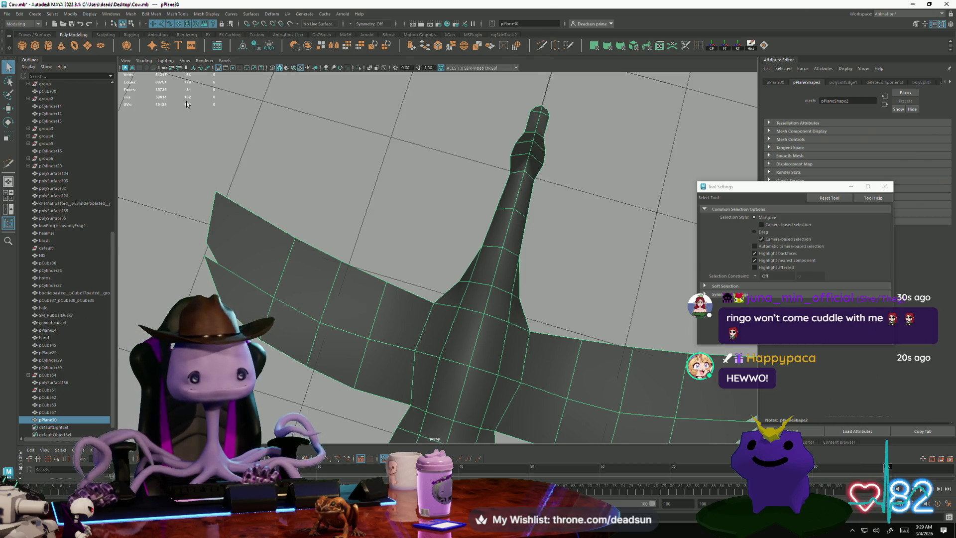
Use Multi-Cut to cut a new edge across the left wing tip and across the right wing
{"action": "right_click_drag", "start_coordinate": [194, 97], "coordinate": [215, 210], "text": "shift"}
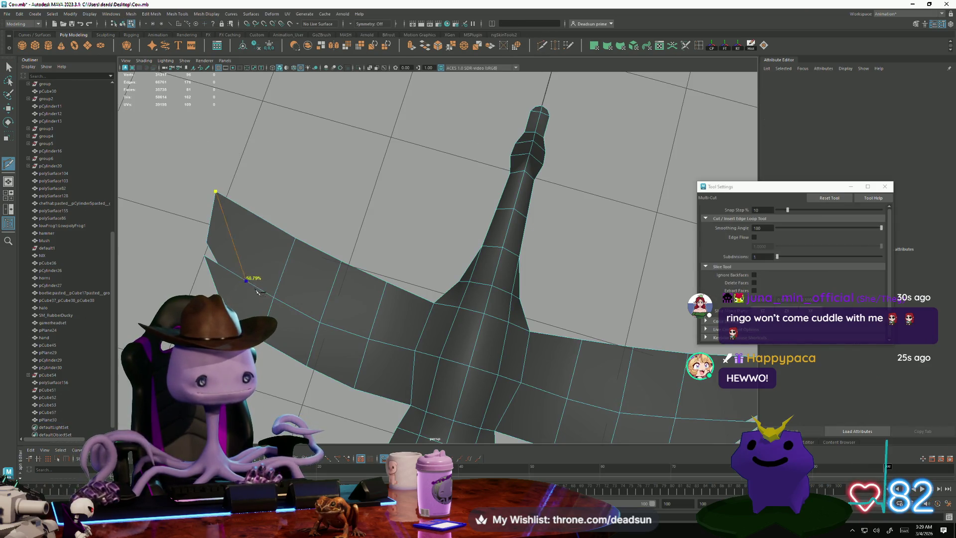
{"action": "key", "text": "Return"}
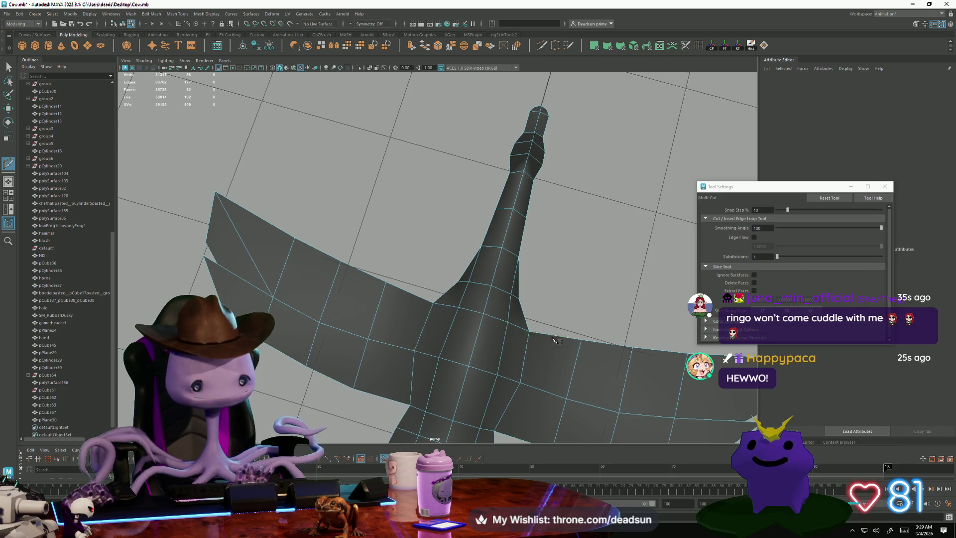
{"action": "left_click_drag", "start_coordinate": [434, 403], "coordinate": [386, 320], "text": "alt"}
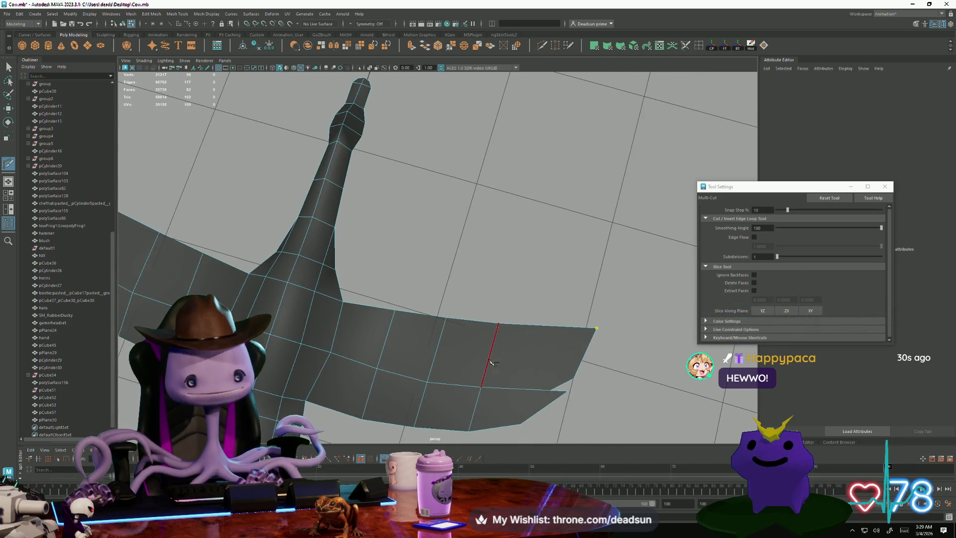
{"action": "key", "text": "Return"}
{"action": "mouse_move", "coordinate": [458, 440]}
{"action": "left_mouse_down", "text": "alt"}
{"action": "mouse_move", "coordinate": [263, 401]}
{"action": "mouse_move", "coordinate": [288, 406]}
{"action": "mouse_move", "coordinate": [359, 387]}
{"action": "mouse_move", "coordinate": [245, 251]}
{"action": "left_mouse_up", "text": "alt"}
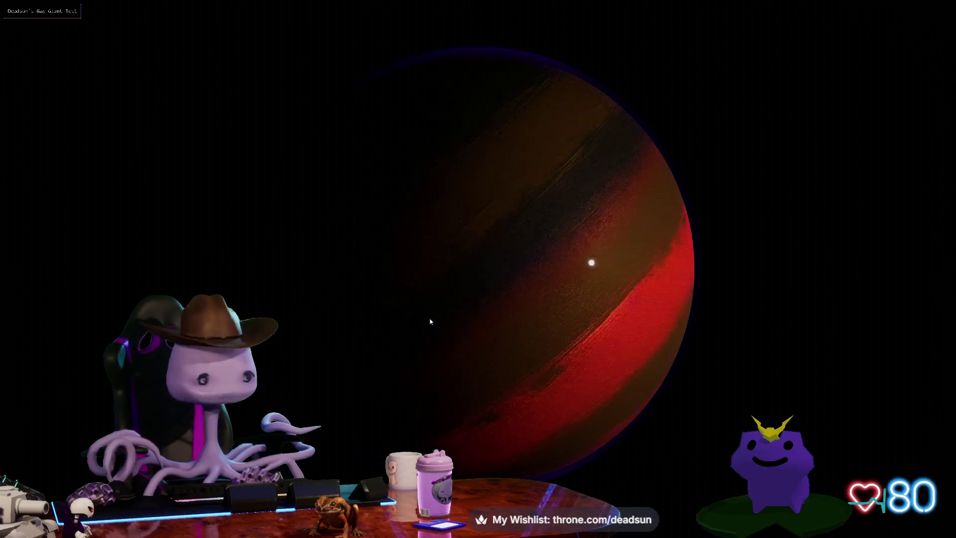
Show the planet settings, set small vortexes to minimum, and orbit to the dark vortex side
{"action": "scroll", "coordinate": [464, 335], "scroll_direction": "down", "scroll_amount": 3}
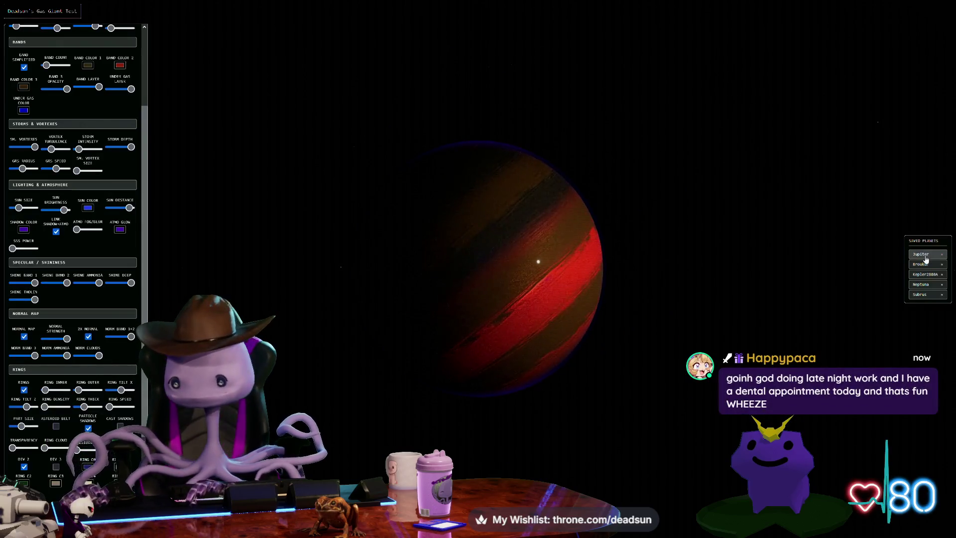
{"action": "left_click", "coordinate": [921, 254]}
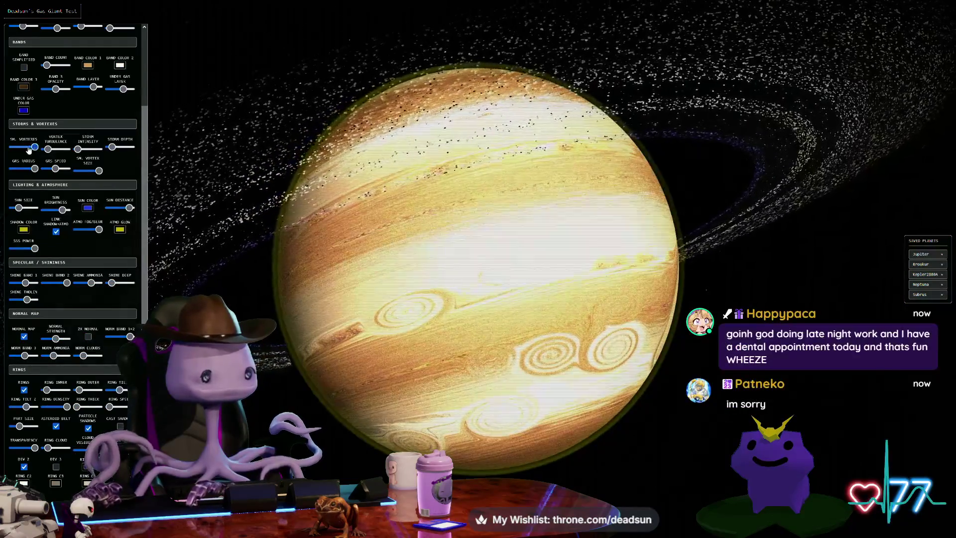
{"action": "left_click_drag", "start_coordinate": [35, 147], "coordinate": [2, 150]}
{"action": "scroll", "coordinate": [475, 328], "scroll_direction": "up", "scroll_amount": 5}
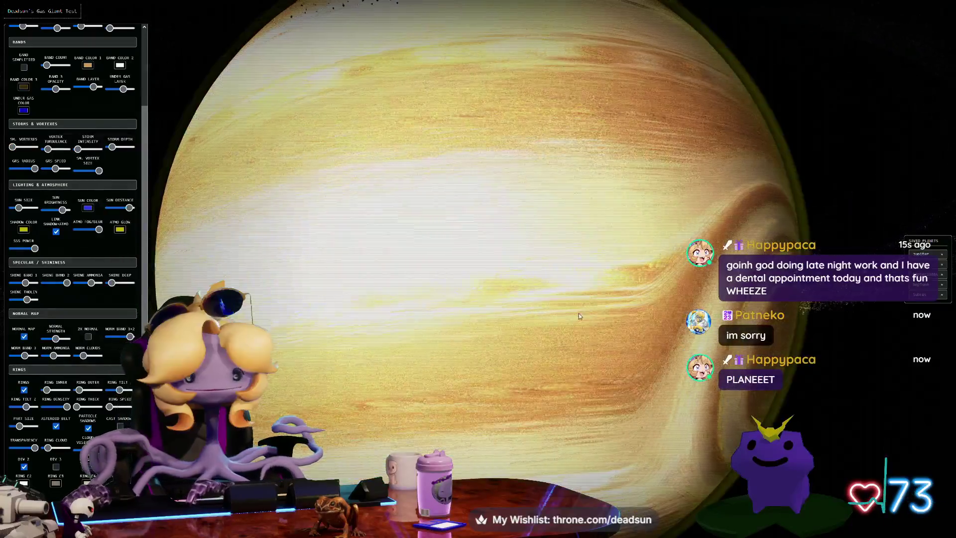
{"action": "mouse_move", "coordinate": [579, 313]}
{"action": "left_mouse_down"}
{"action": "mouse_move", "coordinate": [621, 345]}
{"action": "mouse_move", "coordinate": [548, 317]}
{"action": "left_mouse_up"}
{"action": "scroll", "coordinate": [517, 303], "scroll_direction": "up", "scroll_amount": 5}
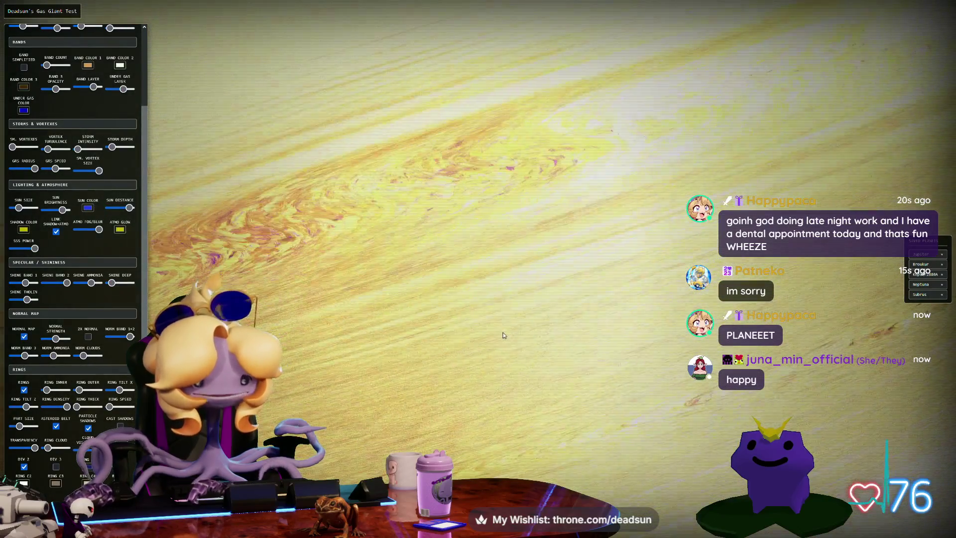
{"action": "left_click_drag", "start_coordinate": [491, 335], "coordinate": [399, 401]}
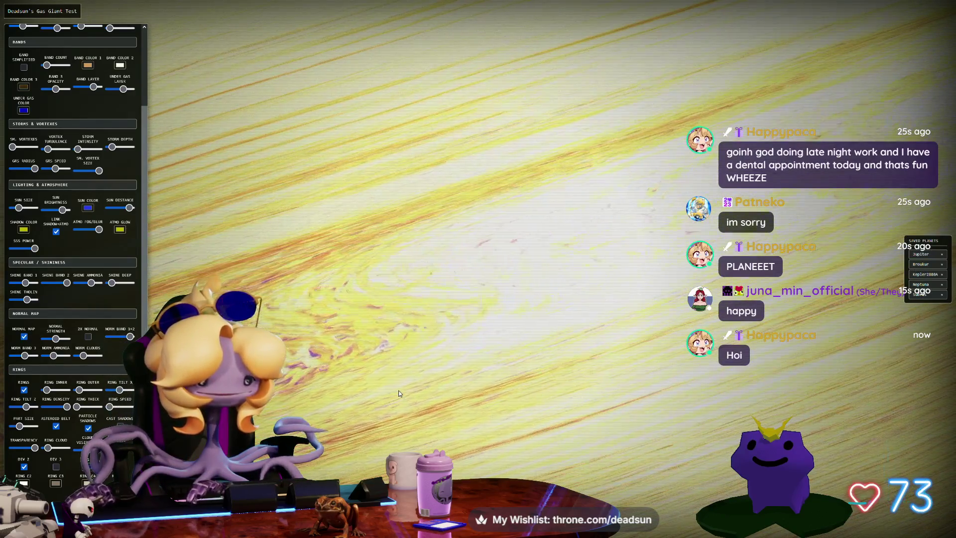
Load the blue ringed saved planet Broukur and hide the panels to view its dark side
{"action": "scroll", "coordinate": [409, 389], "scroll_direction": "down", "scroll_amount": 5}
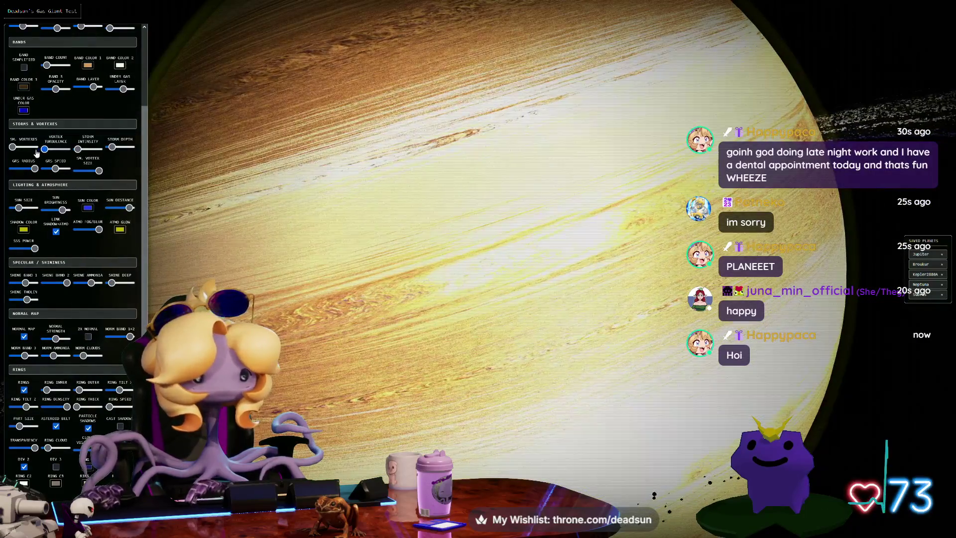
{"action": "scroll", "coordinate": [904, 305], "scroll_direction": "down", "scroll_amount": 3}
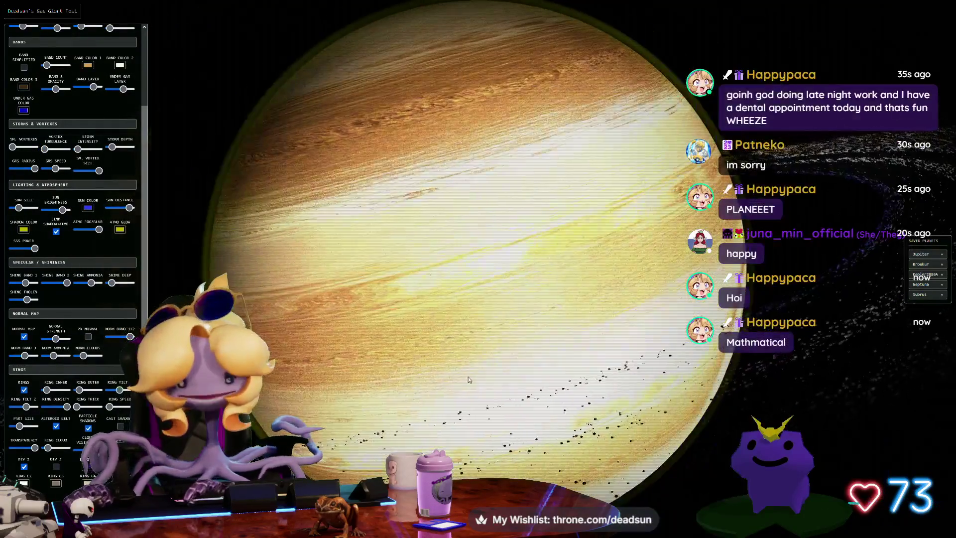
{"action": "left_click", "coordinate": [928, 265]}
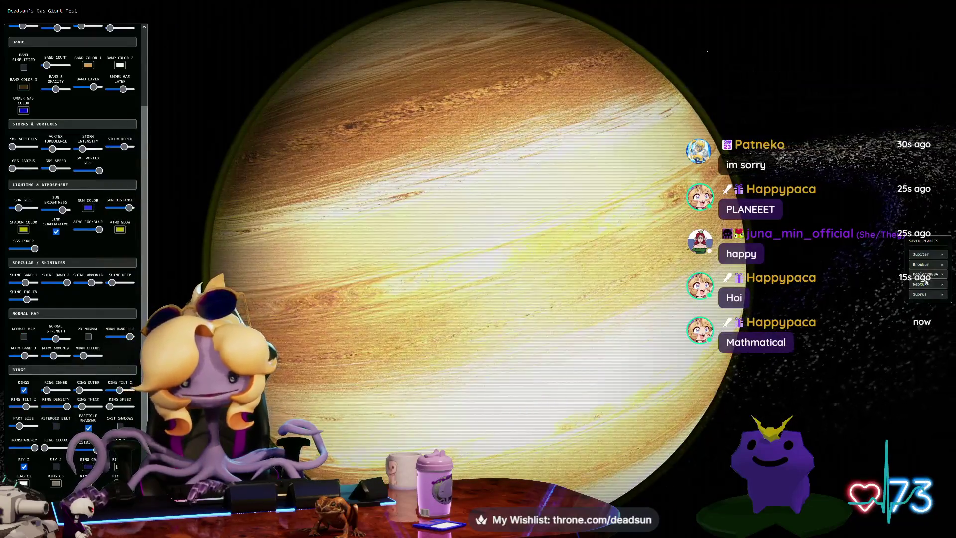
{"action": "left_click", "coordinate": [927, 265]}
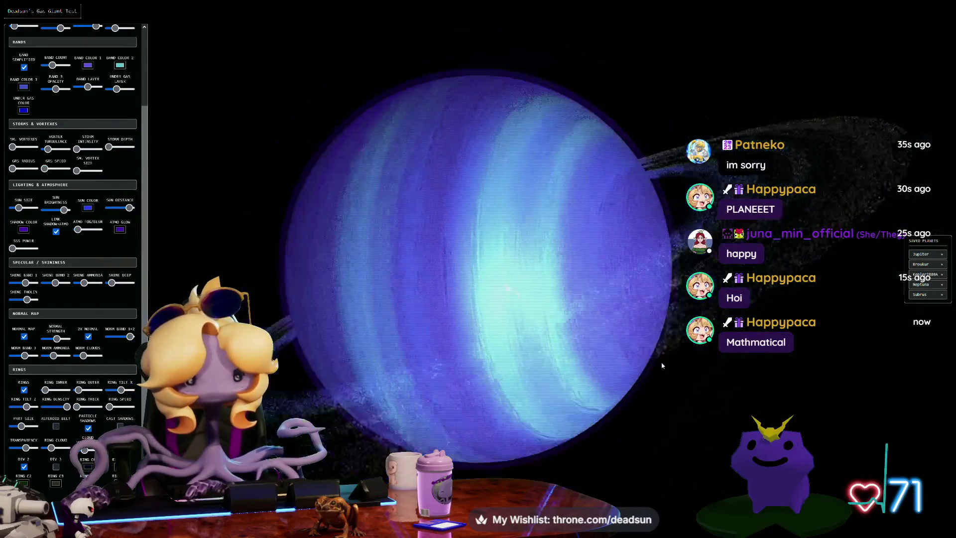
{"action": "mouse_move", "coordinate": [653, 378]}
{"action": "left_mouse_down"}
{"action": "mouse_move", "coordinate": [479, 394]}
{"action": "mouse_move", "coordinate": [585, 399]}
{"action": "mouse_move", "coordinate": [504, 387]}
{"action": "mouse_move", "coordinate": [623, 393]}
{"action": "mouse_move", "coordinate": [727, 378]}
{"action": "mouse_move", "coordinate": [511, 408]}
{"action": "mouse_move", "coordinate": [614, 420]}
{"action": "left_mouse_up"}
{"action": "scroll", "coordinate": [574, 402], "scroll_direction": "up", "scroll_amount": 5}
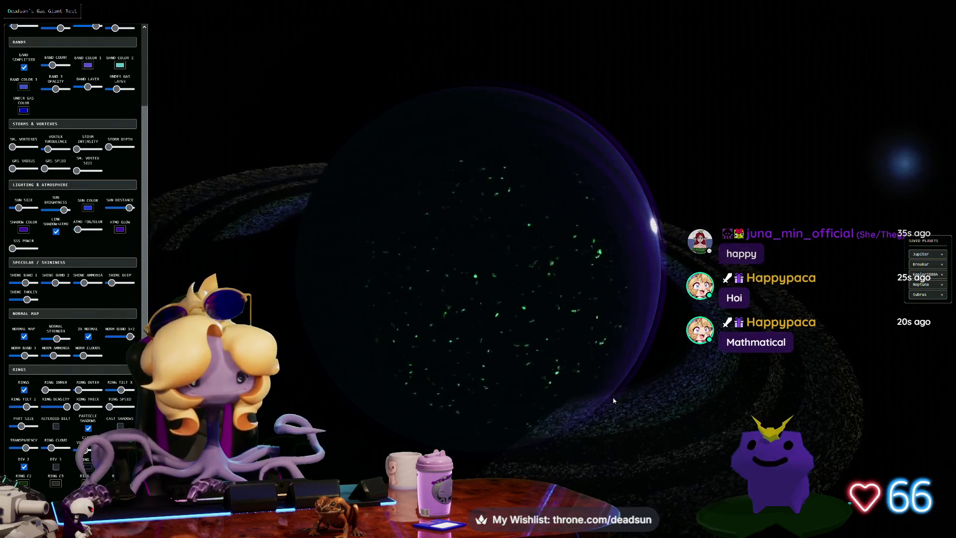
{"action": "key", "text": "h"}
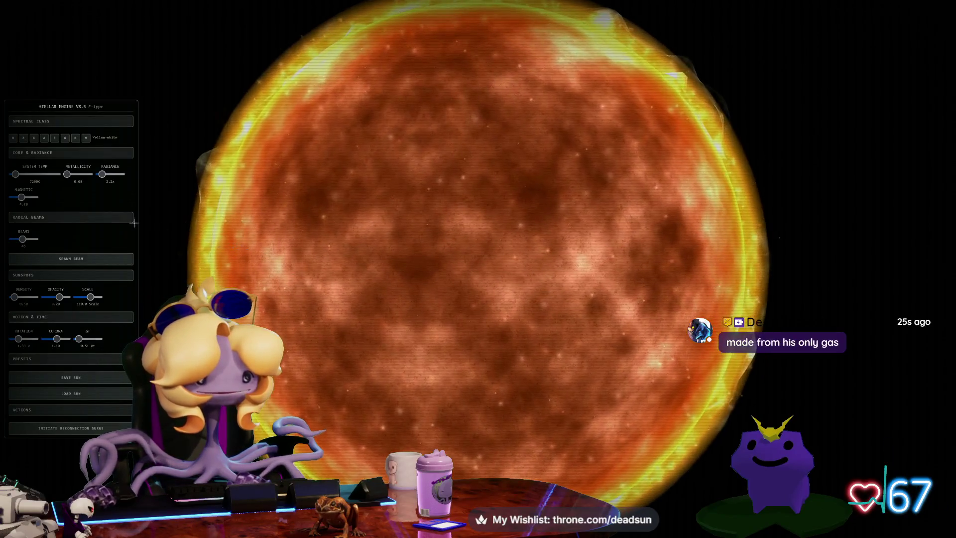
Drag the Core & Radiance Metallicity slider from 0.00 up to 1.00
{"action": "mouse_move", "coordinate": [66, 174]}
{"action": "left_mouse_down"}
{"action": "mouse_move", "coordinate": [89, 174]}
{"action": "mouse_move", "coordinate": [67, 175]}
{"action": "left_mouse_up"}
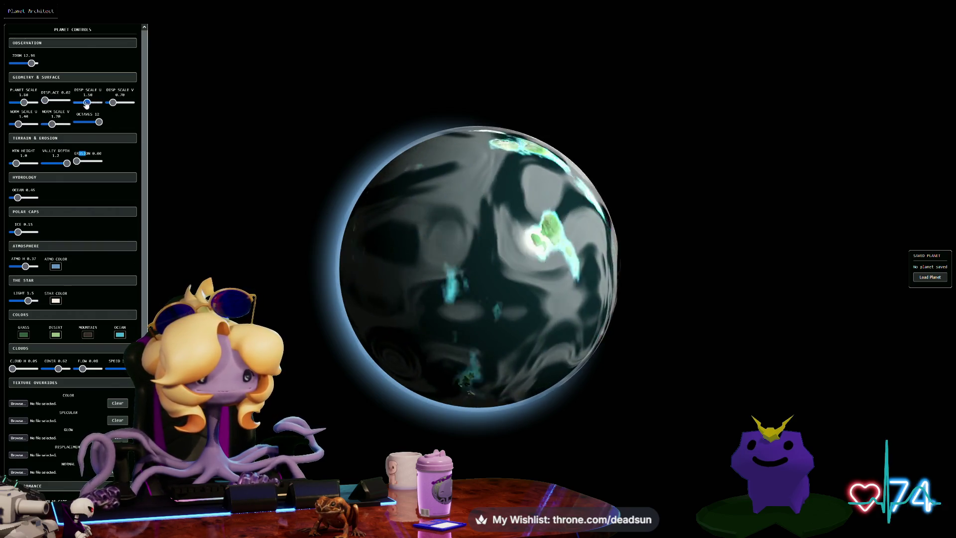
Raise Disp Scale for a larger displacement pattern, lower Clouds Cover, and reduce Valley Depth
{"action": "left_click_drag", "start_coordinate": [91, 109], "coordinate": [138, 109]}
{"action": "scroll", "coordinate": [332, 214], "scroll_direction": "up", "scroll_amount": 5}
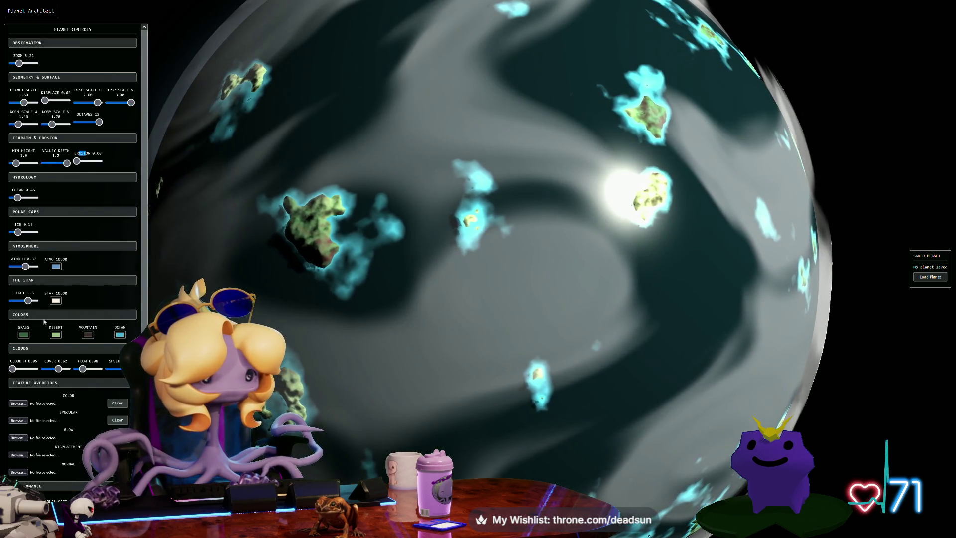
{"action": "left_click_drag", "start_coordinate": [59, 369], "coordinate": [54, 369]}
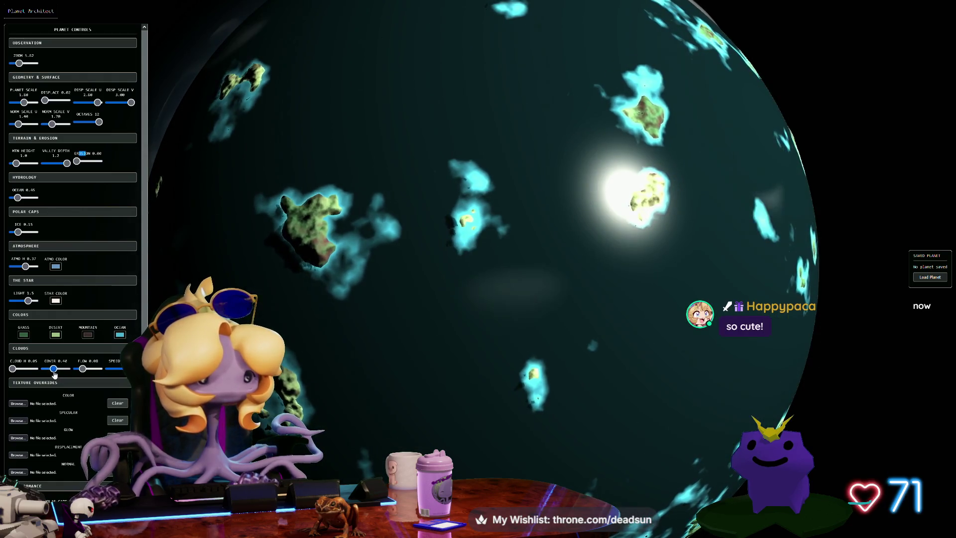
{"action": "left_click_drag", "start_coordinate": [65, 167], "coordinate": [45, 168]}
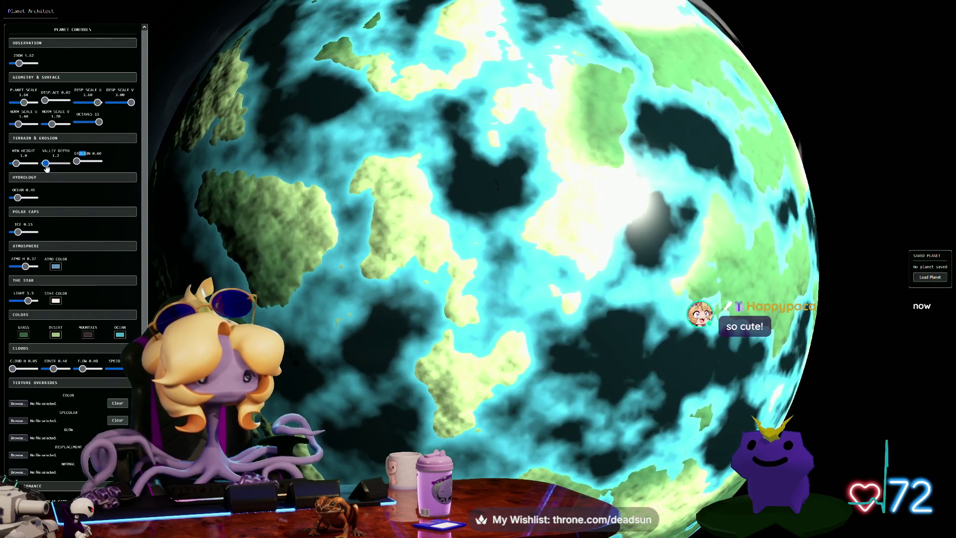
{"action": "scroll", "coordinate": [398, 255], "scroll_direction": "down", "scroll_amount": 10}
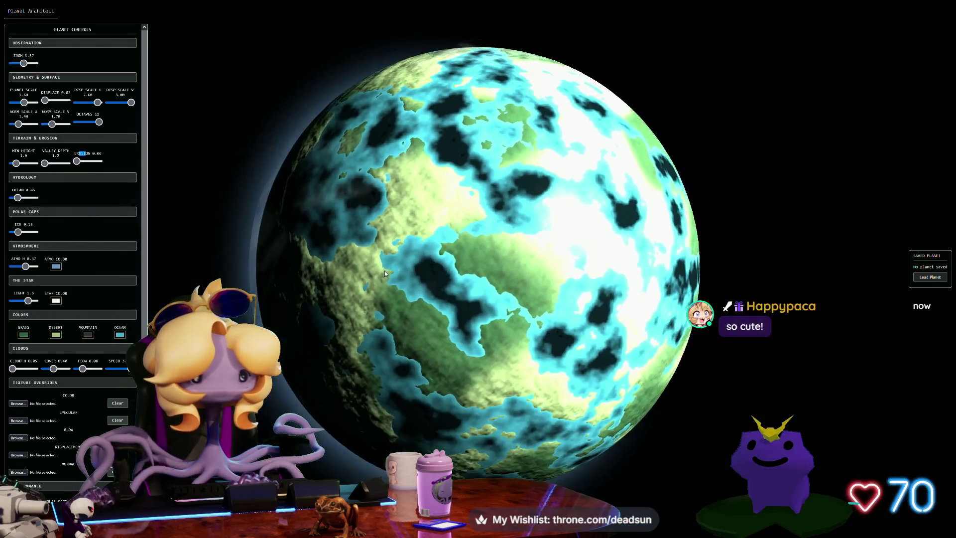
{"action": "scroll", "coordinate": [438, 258], "scroll_direction": "up", "scroll_amount": 4}
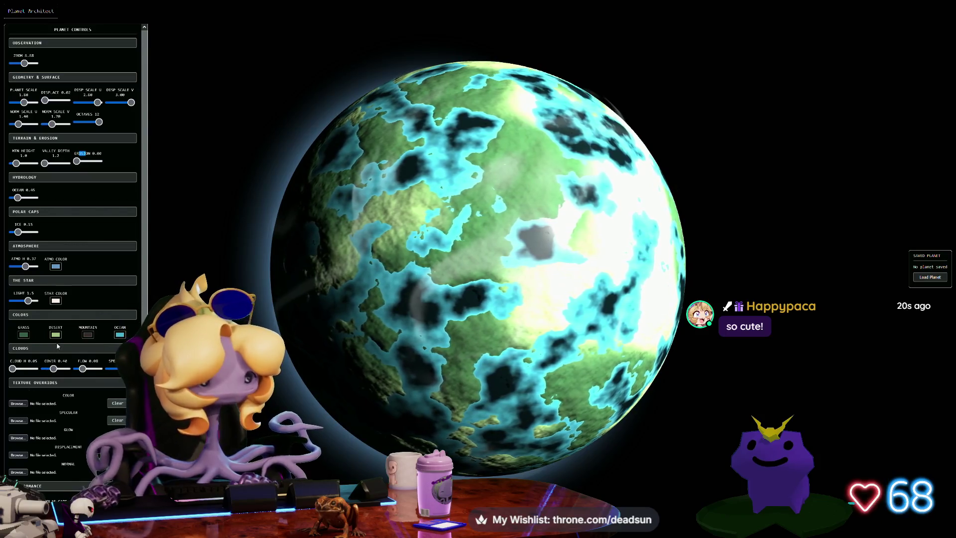
Raise the Ice slider for larger polar caps and rotate the planet to inspect it
{"action": "mouse_move", "coordinate": [18, 232]}
{"action": "left_mouse_down"}
{"action": "mouse_move", "coordinate": [30, 236]}
{"action": "mouse_move", "coordinate": [18, 239]}
{"action": "left_mouse_up"}
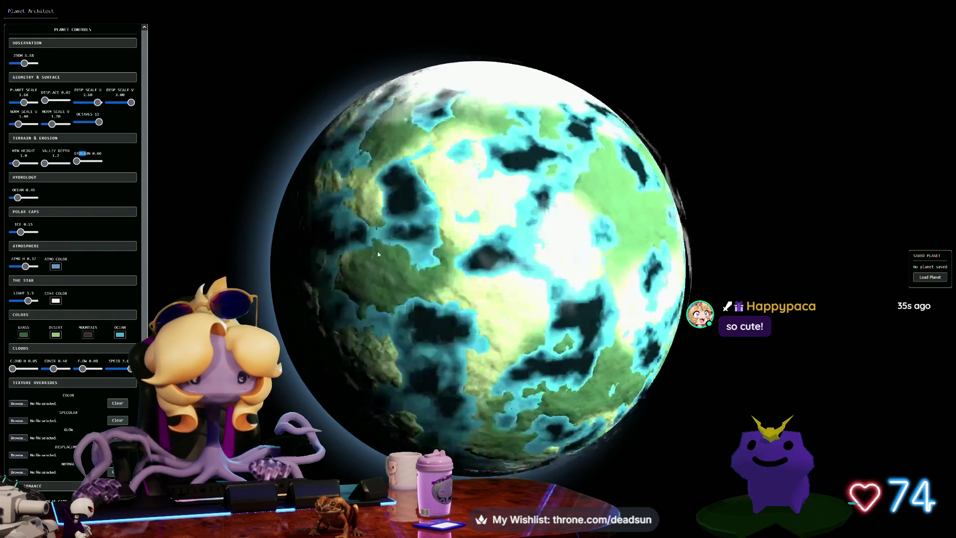
{"action": "scroll", "coordinate": [422, 294], "scroll_direction": "up", "scroll_amount": 5}
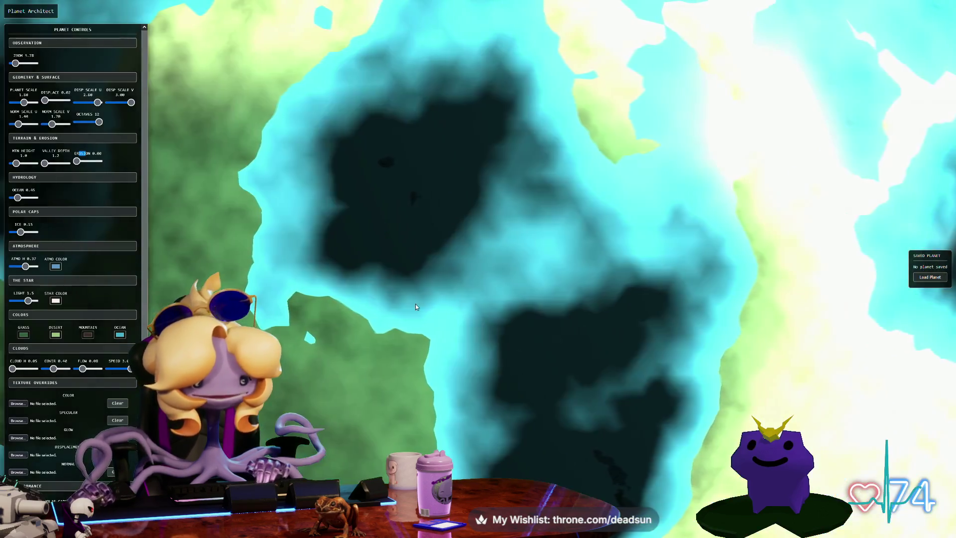
{"action": "scroll", "coordinate": [415, 300], "scroll_direction": "down", "scroll_amount": 5}
{"action": "mouse_move", "coordinate": [419, 295]}
{"action": "left_mouse_down"}
{"action": "mouse_move", "coordinate": [458, 272]}
{"action": "mouse_move", "coordinate": [380, 301]}
{"action": "left_mouse_up"}
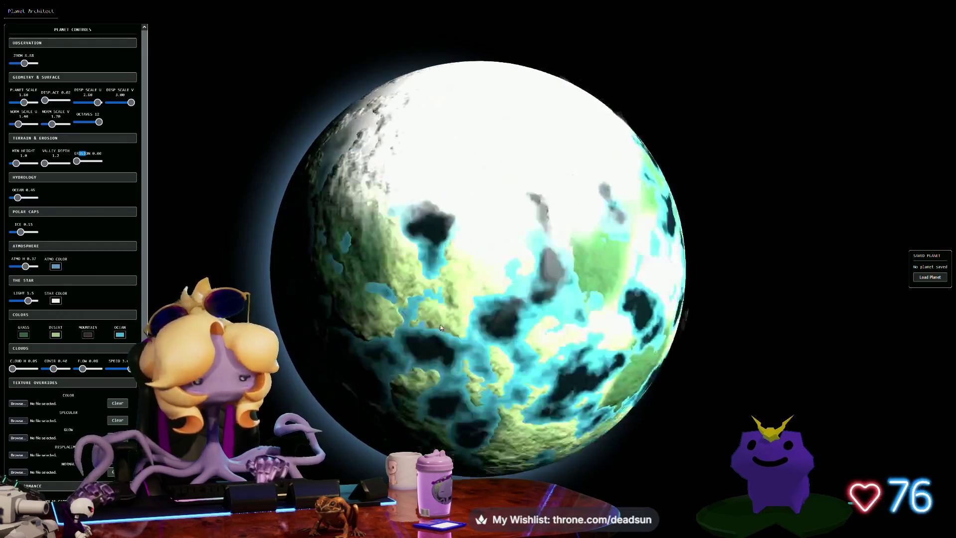
{"action": "scroll", "coordinate": [444, 301], "scroll_direction": "down", "scroll_amount": 4}
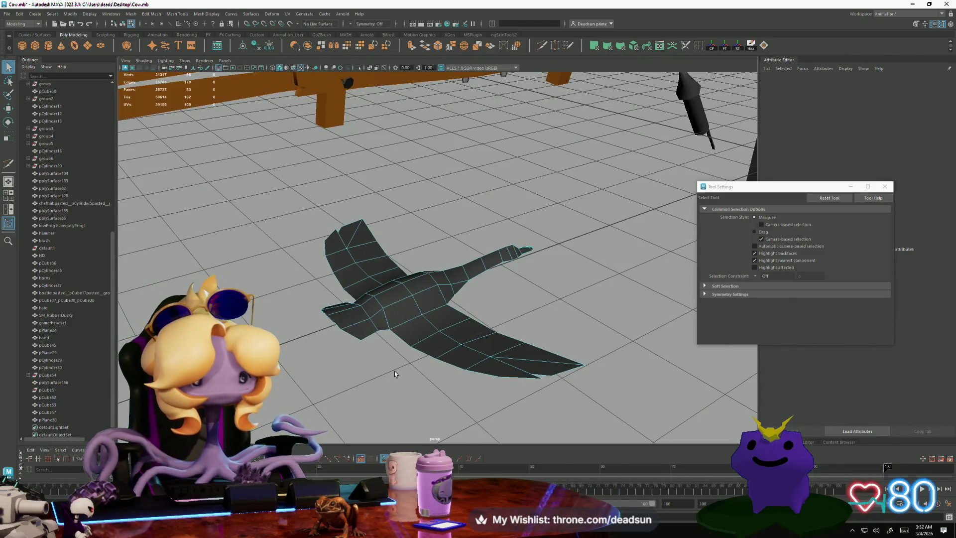
{"action": "mouse_move", "coordinate": [395, 373]}
{"action": "left_mouse_down", "text": "alt"}
{"action": "mouse_move", "coordinate": [401, 383]}
{"action": "mouse_move", "coordinate": [410, 368]}
{"action": "mouse_move", "coordinate": [383, 389]}
{"action": "left_mouse_up", "text": "alt"}
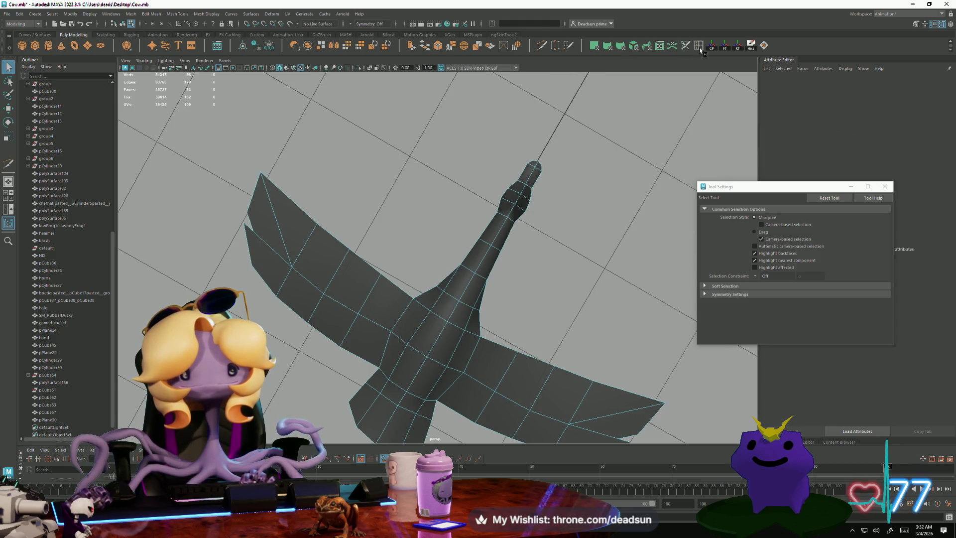
Cut a new edge across the bird's wing tip with Multi-Cut
{"action": "left_click", "coordinate": [697, 48]}
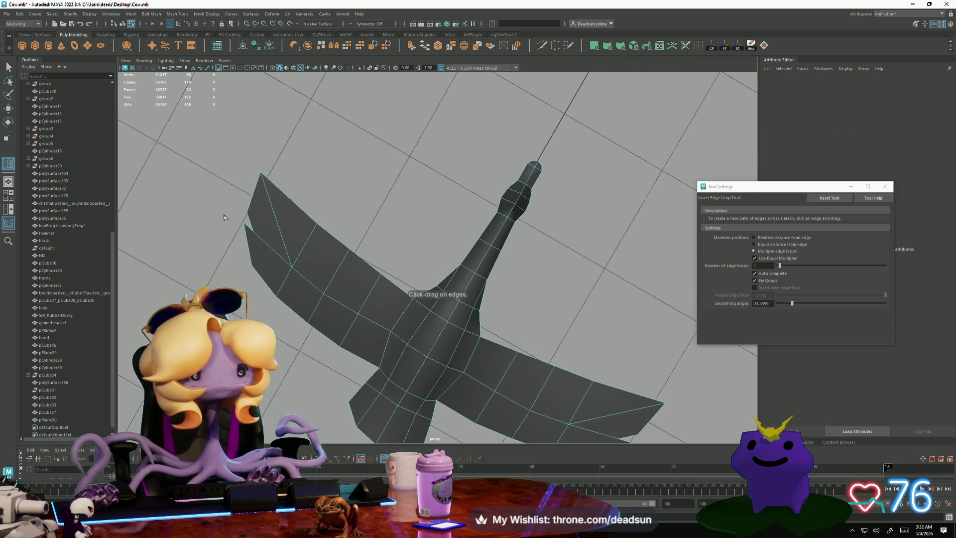
{"action": "mouse_move", "coordinate": [257, 195]}
{"action": "left_mouse_down", "text": "alt"}
{"action": "mouse_move", "coordinate": [229, 241]}
{"action": "mouse_move", "coordinate": [208, 237]}
{"action": "mouse_move", "coordinate": [271, 329]}
{"action": "mouse_move", "coordinate": [301, 334]}
{"action": "mouse_move", "coordinate": [330, 293]}
{"action": "left_mouse_up", "text": "alt"}
{"action": "left_click", "coordinate": [539, 46]}
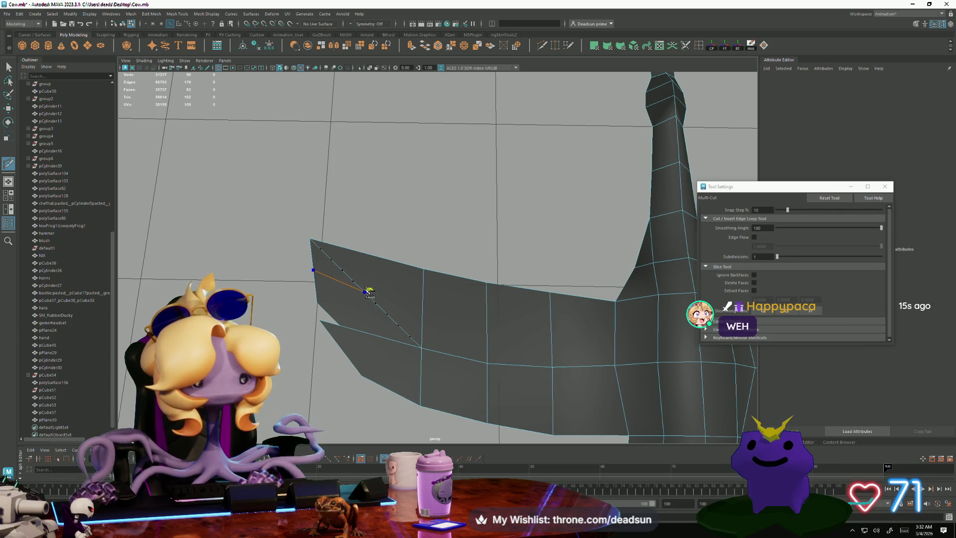
{"action": "mouse_move", "coordinate": [363, 294]}
{"action": "left_mouse_down", "text": "alt"}
{"action": "mouse_move", "coordinate": [371, 321]}
{"action": "mouse_move", "coordinate": [442, 262]}
{"action": "mouse_move", "coordinate": [412, 302]}
{"action": "left_mouse_up", "text": "alt"}
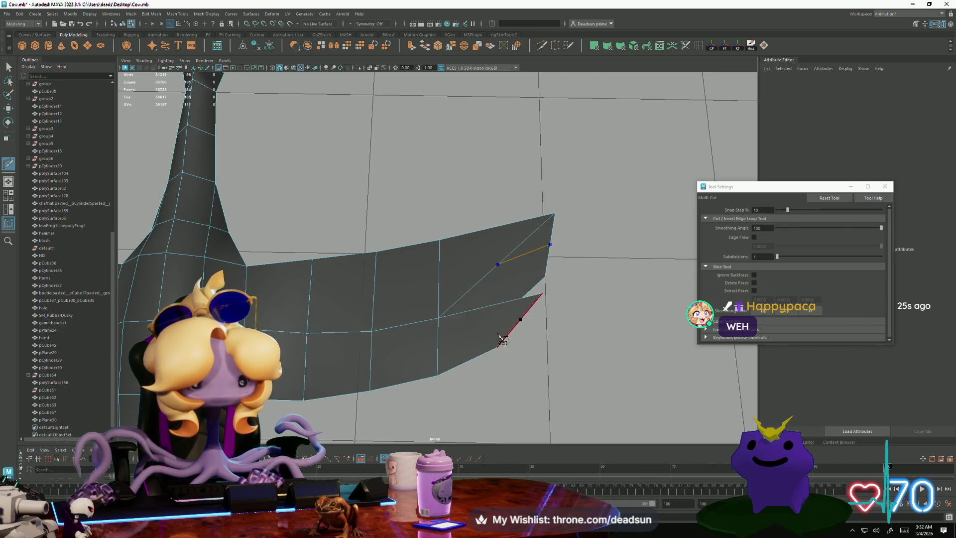
{"action": "key", "text": "Return"}
Select the two wing-tip faces in Face mode and delete them
{"action": "scroll", "coordinate": [501, 352], "scroll_direction": "down", "scroll_amount": 10}
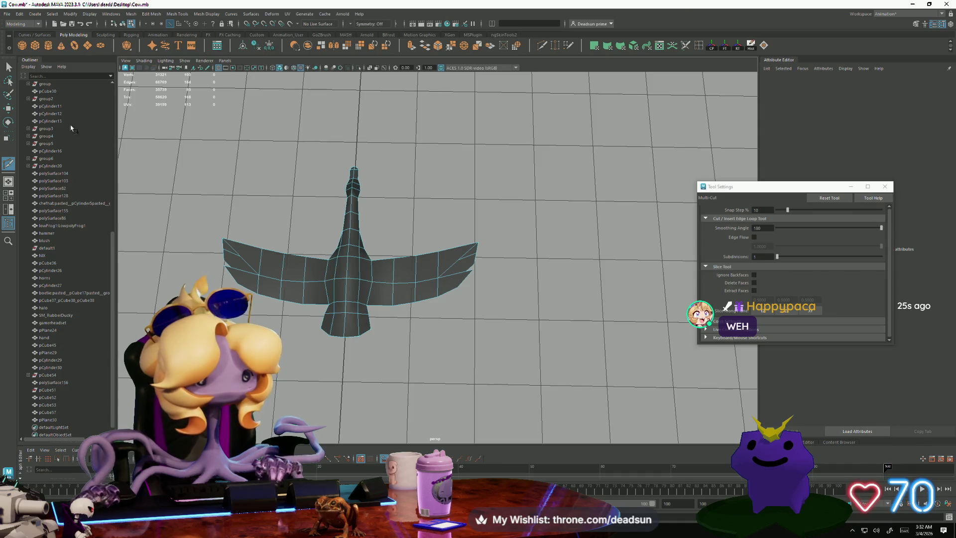
{"action": "left_click", "coordinate": [8, 66]}
{"action": "right_click", "coordinate": [239, 252]}
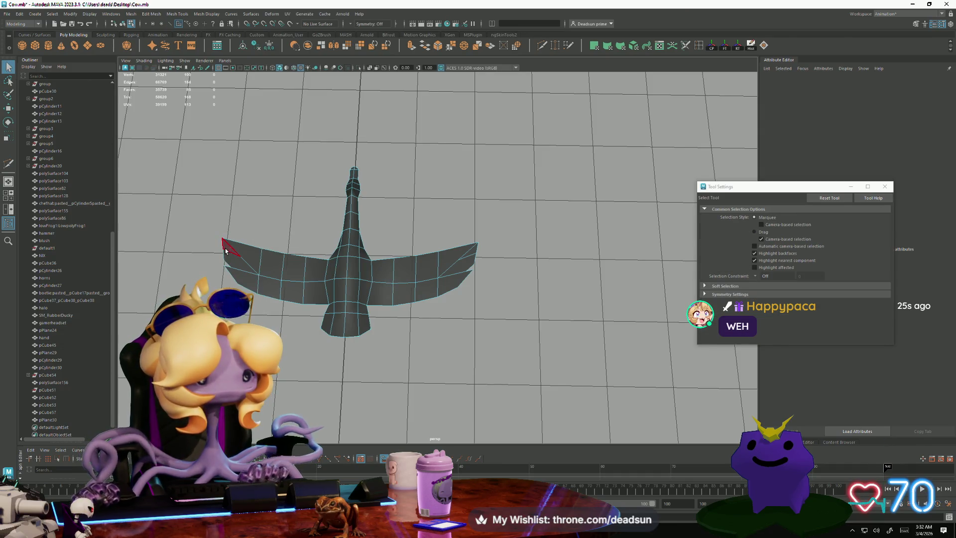
{"action": "left_click", "coordinate": [225, 251]}
{"action": "key", "text": "Delete"}
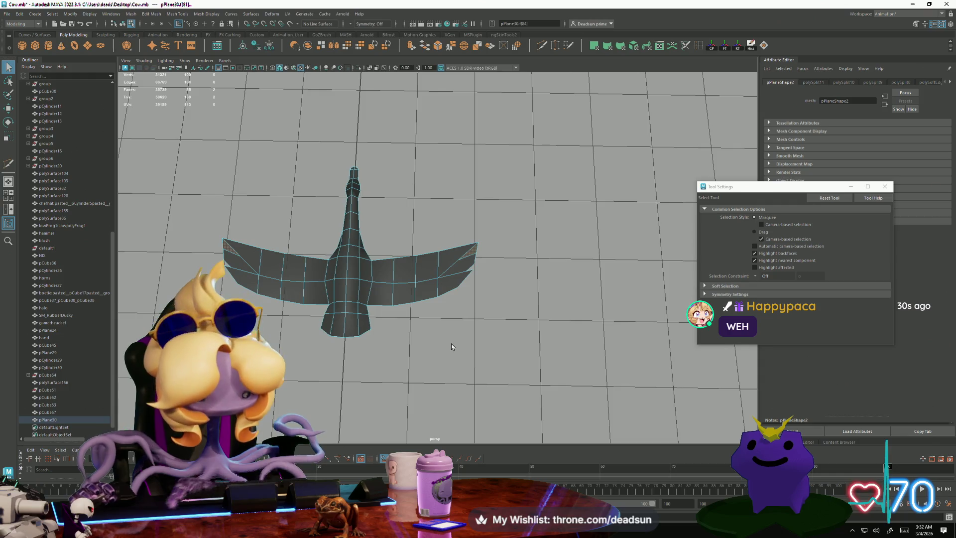
Undo the face deletion to restore the wing-tip faces
{"action": "left_click_drag", "start_coordinate": [277, 282], "coordinate": [261, 277], "text": "alt"}
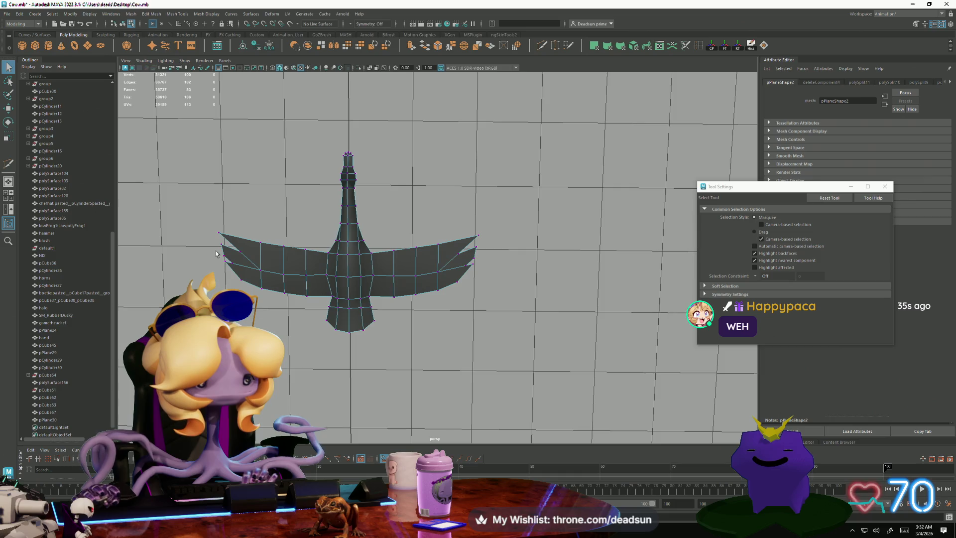
{"action": "key", "text": "ctrl+z"}
{"action": "key", "text": "ctrl+z"}
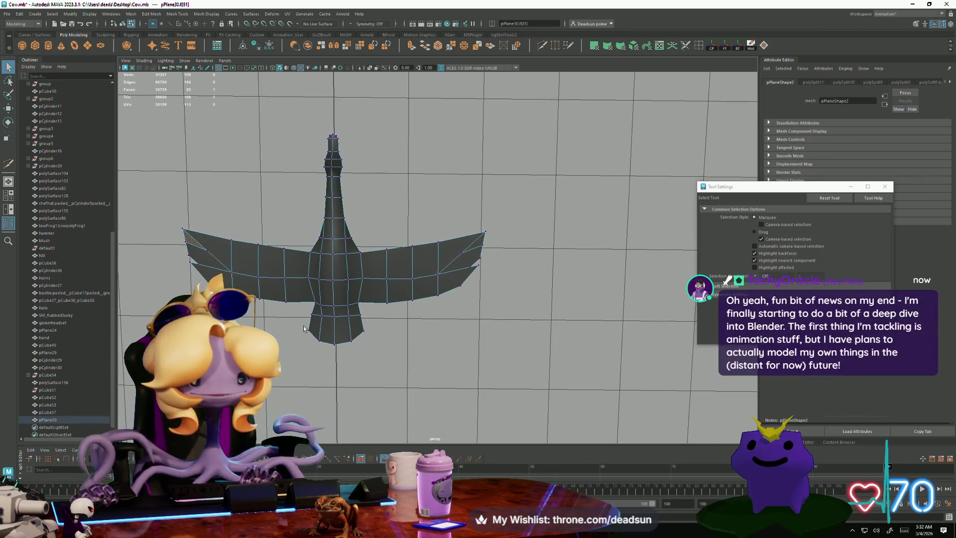
{"action": "key", "text": "ctrl+z"}
{"action": "key", "text": "ctrl+z"}
{"action": "key", "text": "ctrl+z"}
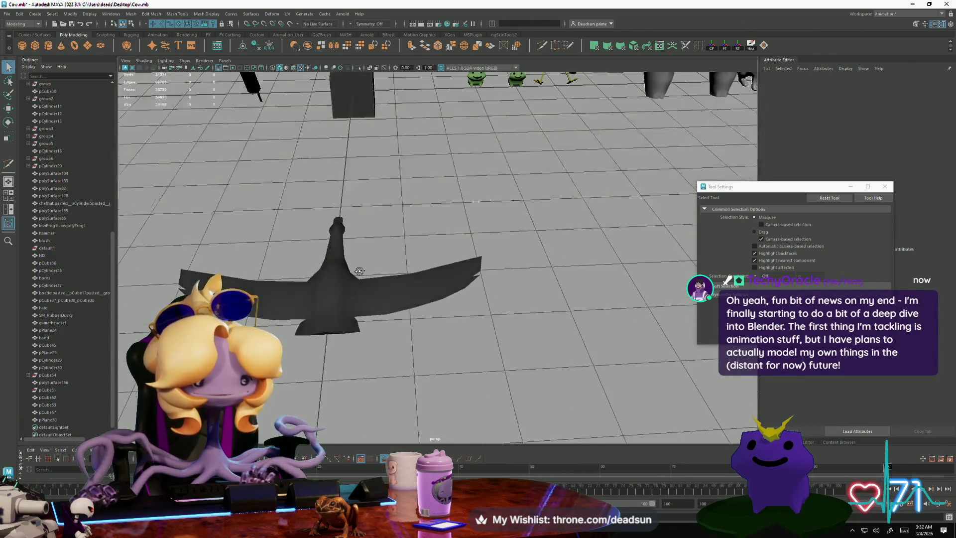
{"action": "key", "text": "ctrl+z"}
{"action": "key", "text": "ctrl+z"}
{"action": "key", "text": "ctrl+z"}
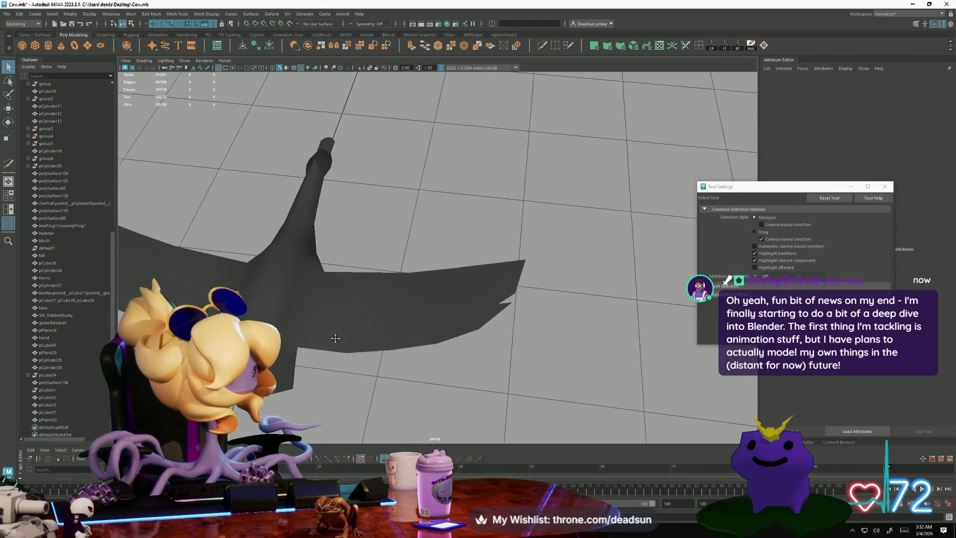
Select the left wing-tip vertex in Vertex mode and activate Multi-Cut
{"action": "left_click", "coordinate": [329, 326]}
{"action": "right_click_drag", "start_coordinate": [330, 319], "coordinate": [285, 318]}
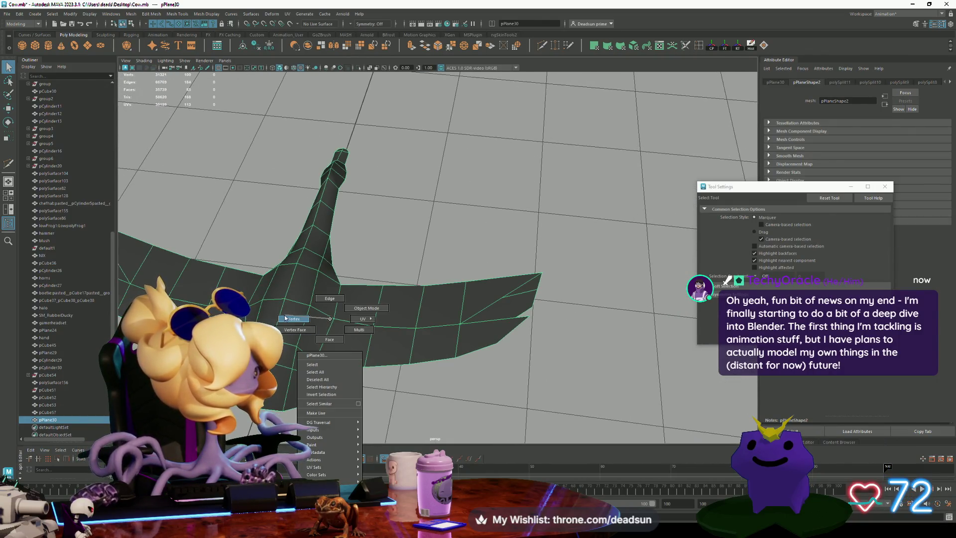
{"action": "mouse_move", "coordinate": [286, 318]}
{"action": "left_mouse_down", "text": "alt"}
{"action": "mouse_move", "coordinate": [267, 323]}
{"action": "mouse_move", "coordinate": [246, 289]}
{"action": "left_mouse_up", "text": "alt"}
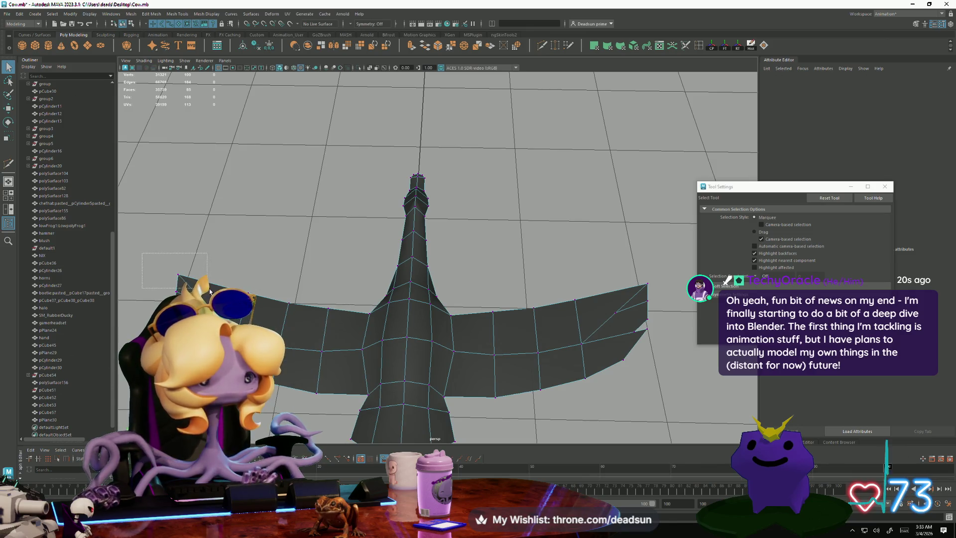
{"action": "left_click_drag", "start_coordinate": [142, 252], "coordinate": [208, 290]}
{"action": "mouse_move", "coordinate": [549, 330]}
{"action": "left_mouse_down", "text": "alt"}
{"action": "mouse_move", "coordinate": [528, 364]}
{"action": "mouse_move", "coordinate": [539, 381]}
{"action": "mouse_move", "coordinate": [472, 351]}
{"action": "mouse_move", "coordinate": [480, 237]}
{"action": "left_mouse_up", "text": "alt"}
{"action": "key", "text": "ctrl+shift+x"}
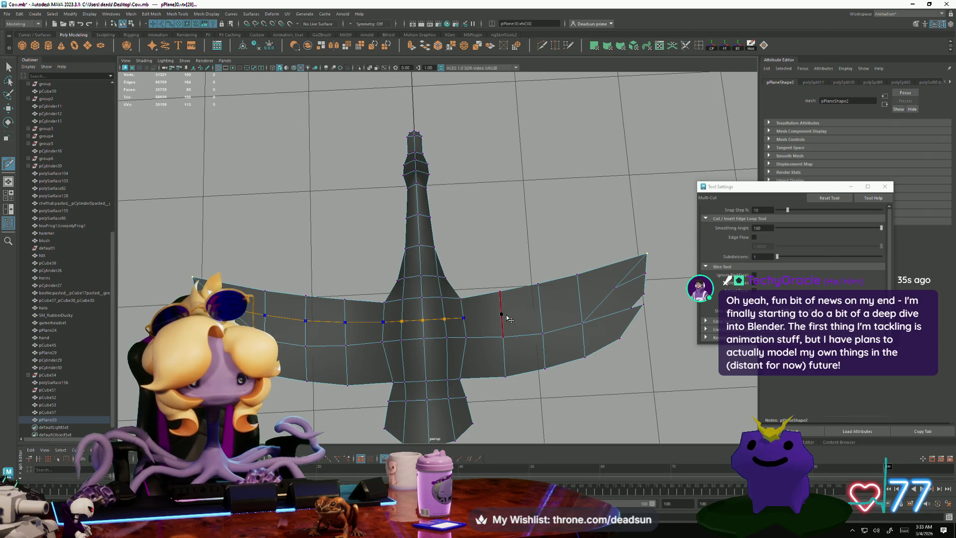
Finish the lengthwise cut across the wings and return to the Select tool
{"action": "left_click", "coordinate": [540, 309]}
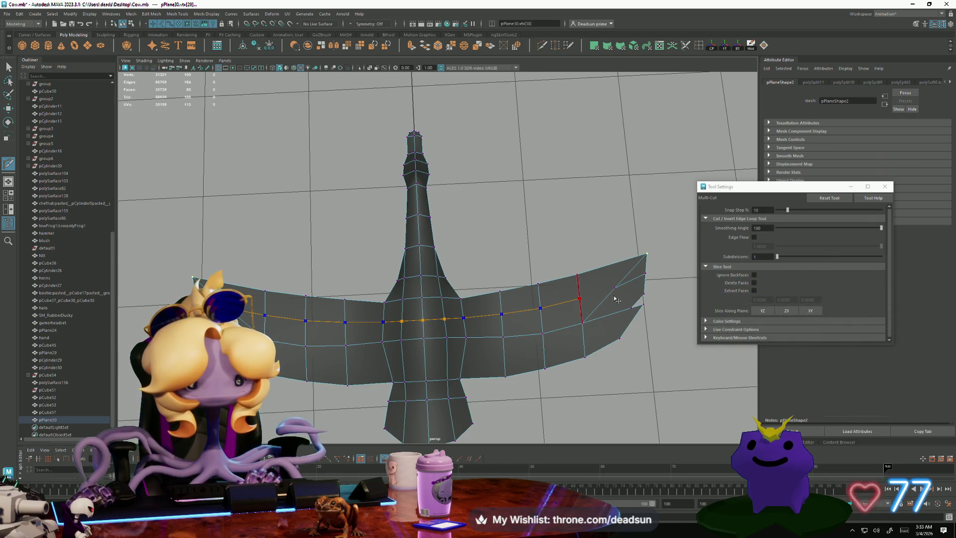
{"action": "left_click", "coordinate": [526, 328], "text": "ctrl"}
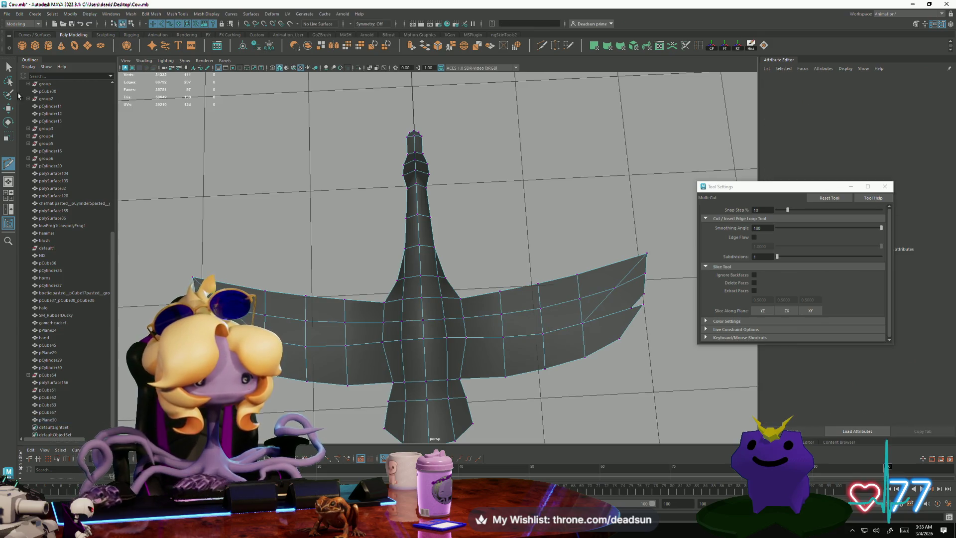
{"action": "left_click", "coordinate": [8, 66]}
Select the middle row of wing vertices, switch to the Scale Tool, and view the mesh from the side
{"action": "left_click_drag", "start_coordinate": [453, 276], "coordinate": [374, 301], "text": "alt"}
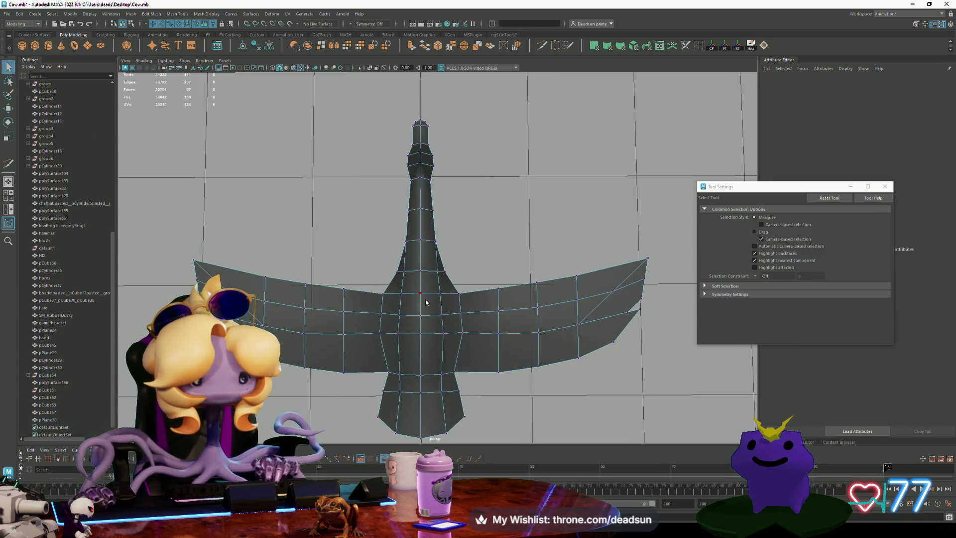
{"action": "left_click_drag", "start_coordinate": [472, 322], "coordinate": [471, 323]}
{"action": "key", "text": "t"}
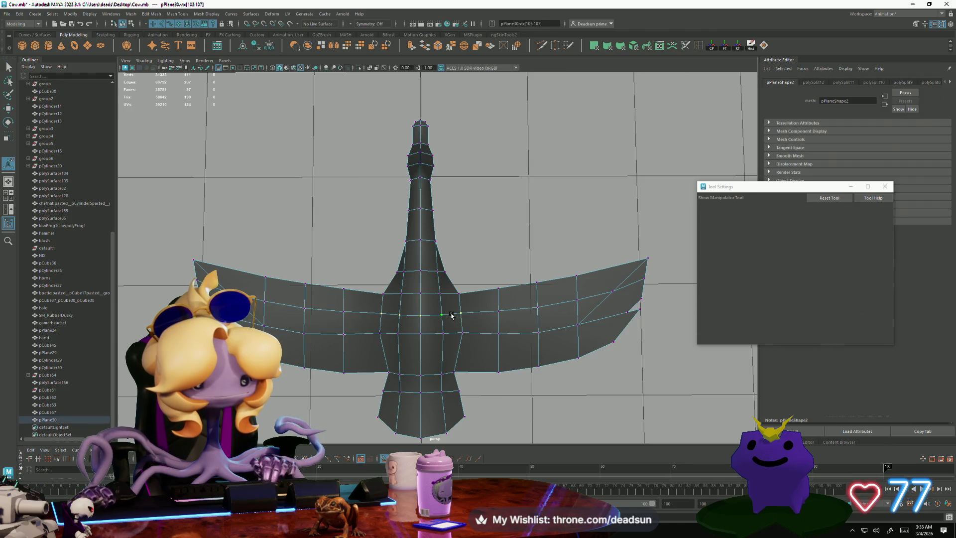
{"action": "key", "text": "r"}
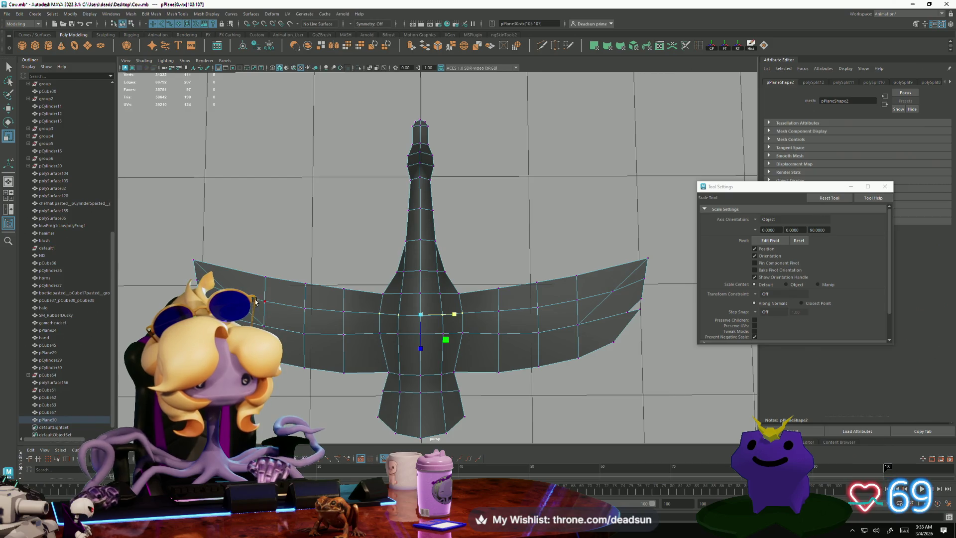
{"action": "left_click_drag", "start_coordinate": [262, 308], "coordinate": [293, 336], "text": "alt"}
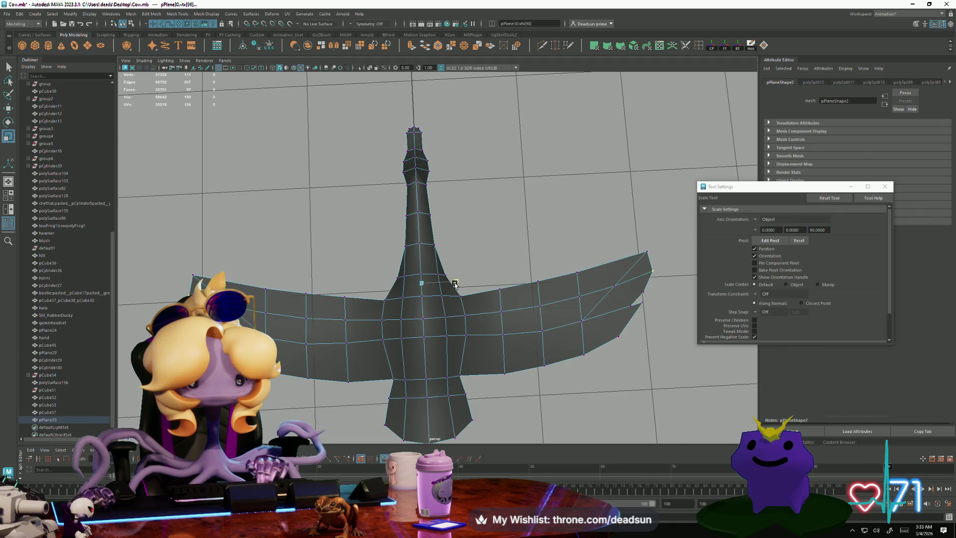
{"action": "mouse_move", "coordinate": [525, 332]}
{"action": "left_mouse_down", "text": "alt"}
{"action": "mouse_move", "coordinate": [503, 333]}
{"action": "mouse_move", "coordinate": [532, 327]}
{"action": "mouse_move", "coordinate": [518, 324]}
{"action": "mouse_move", "coordinate": [512, 344]}
{"action": "mouse_move", "coordinate": [524, 339]}
{"action": "left_mouse_up", "text": "alt"}
{"action": "mouse_move", "coordinate": [305, 310]}
{"action": "left_mouse_down", "text": "alt"}
{"action": "mouse_move", "coordinate": [413, 389]}
{"action": "mouse_move", "coordinate": [433, 290]}
{"action": "mouse_move", "coordinate": [444, 338]}
{"action": "mouse_move", "coordinate": [515, 363]}
{"action": "mouse_move", "coordinate": [438, 341]}
{"action": "mouse_move", "coordinate": [461, 354]}
{"action": "mouse_move", "coordinate": [454, 301]}
{"action": "mouse_move", "coordinate": [404, 341]}
{"action": "left_mouse_up", "text": "alt"}
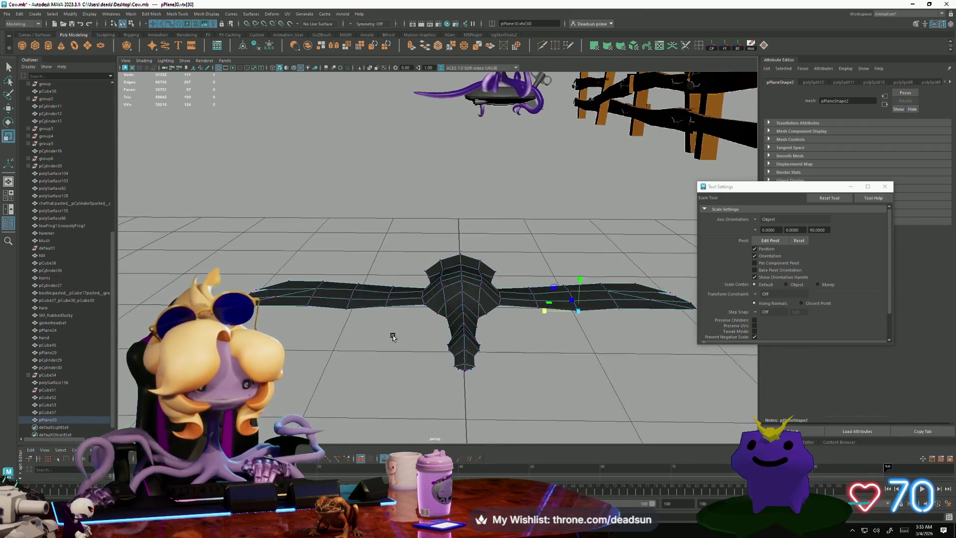
Select the right-wing faces in Face mode and extrude them downward to add thickness
{"action": "key", "text": "w"}
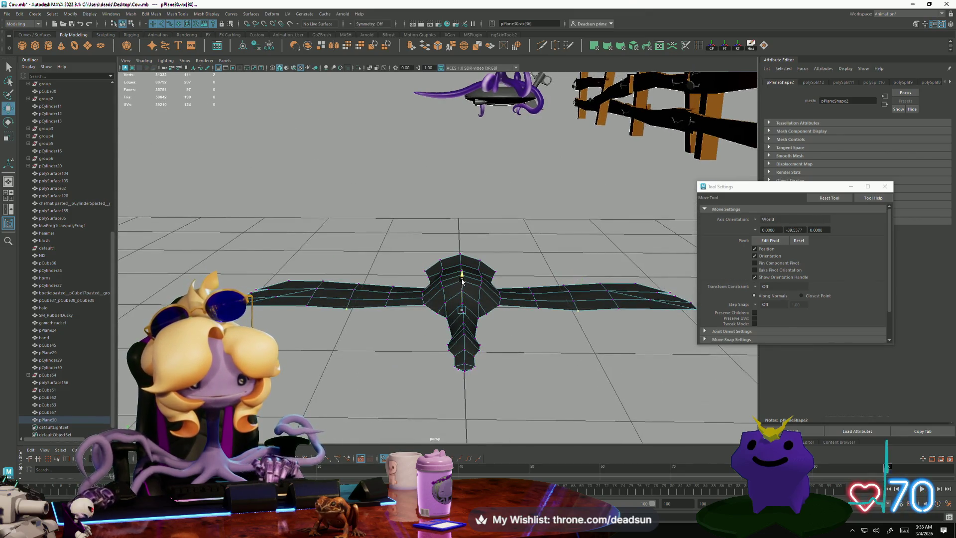
{"action": "mouse_move", "coordinate": [462, 280]}
{"action": "left_mouse_down", "text": "alt"}
{"action": "mouse_move", "coordinate": [380, 387]}
{"action": "mouse_move", "coordinate": [313, 313]}
{"action": "left_mouse_up", "text": "alt"}
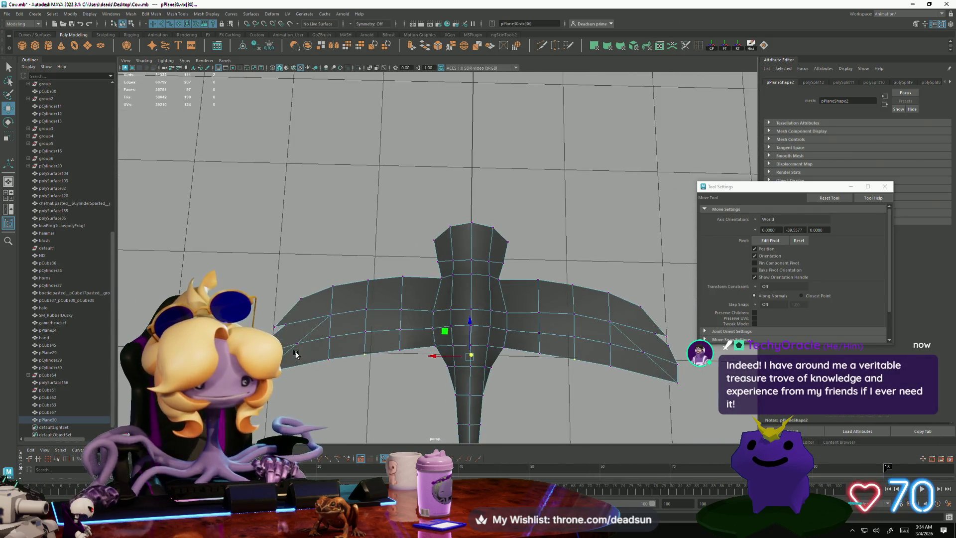
{"action": "right_click_drag", "start_coordinate": [313, 327], "coordinate": [313, 329]}
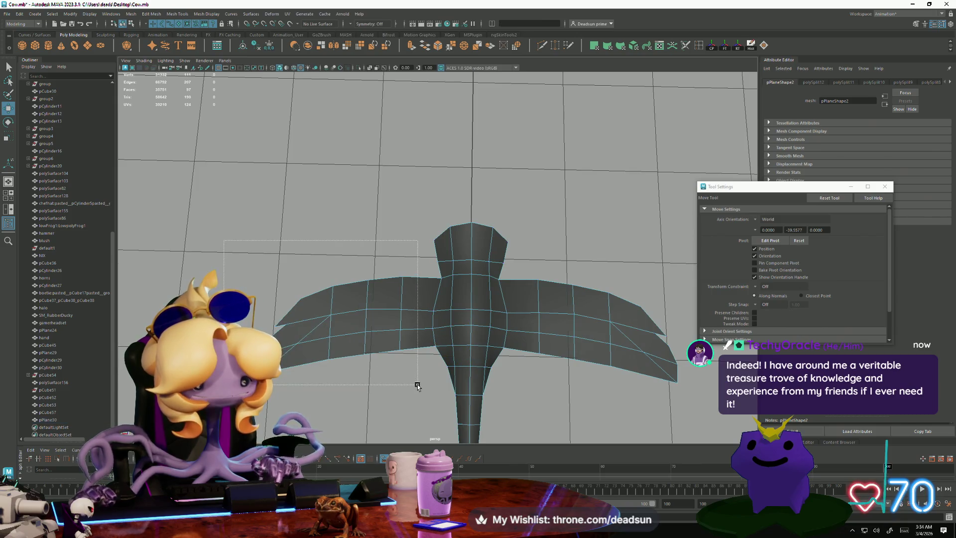
{"action": "mouse_move", "coordinate": [660, 397]}
{"action": "left_mouse_down"}
{"action": "mouse_move", "coordinate": [547, 331]}
{"action": "mouse_move", "coordinate": [477, 352]}
{"action": "left_mouse_up"}
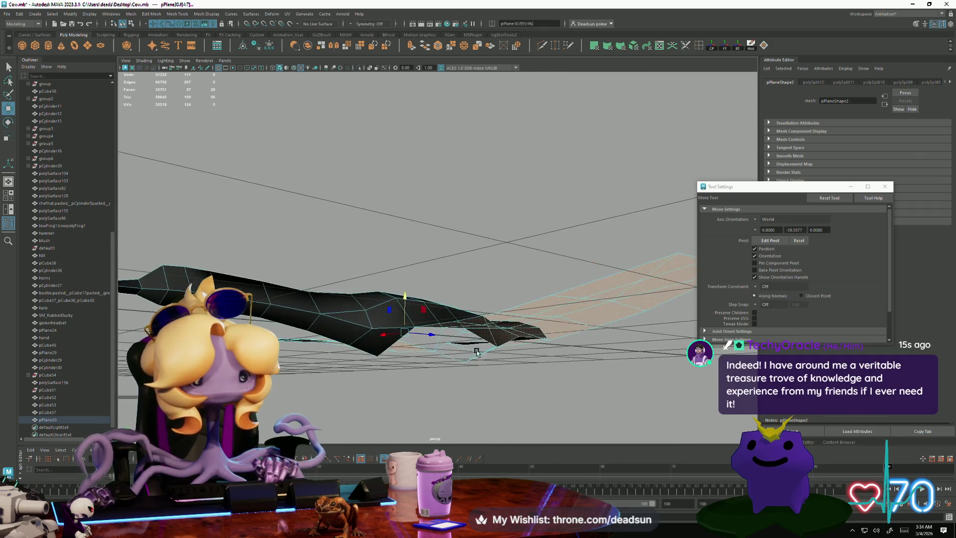
{"action": "left_click", "coordinate": [415, 45]}
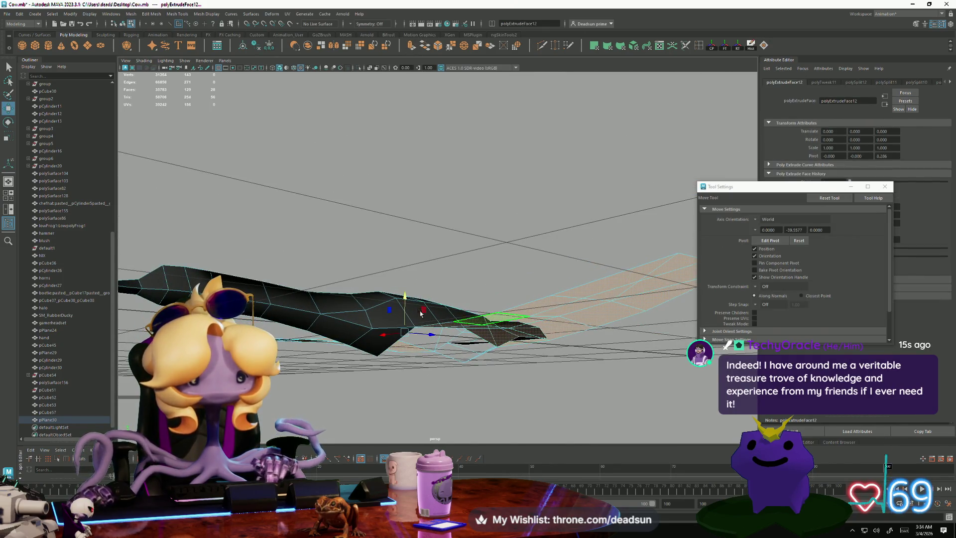
{"action": "mouse_move", "coordinate": [405, 298]}
{"action": "left_mouse_down"}
{"action": "mouse_move", "coordinate": [440, 356]}
{"action": "mouse_move", "coordinate": [460, 359]}
{"action": "mouse_move", "coordinate": [467, 349]}
{"action": "left_mouse_up"}
{"action": "left_click", "coordinate": [172, 14]}
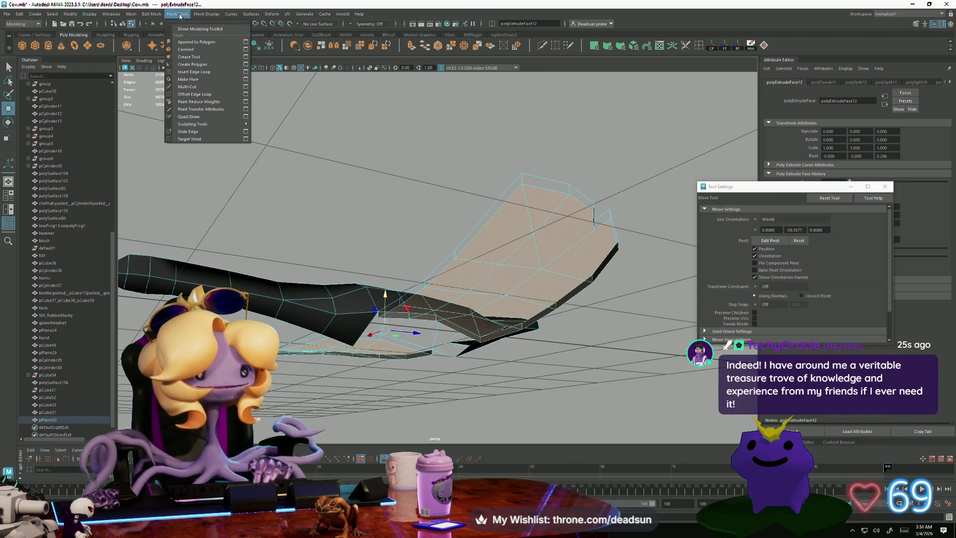
Reverse the normals of the extruded wing faces and inspect a single face from below
{"action": "mouse_move", "coordinate": [214, 15]}
{"action": "left_click", "coordinate": [219, 50]}
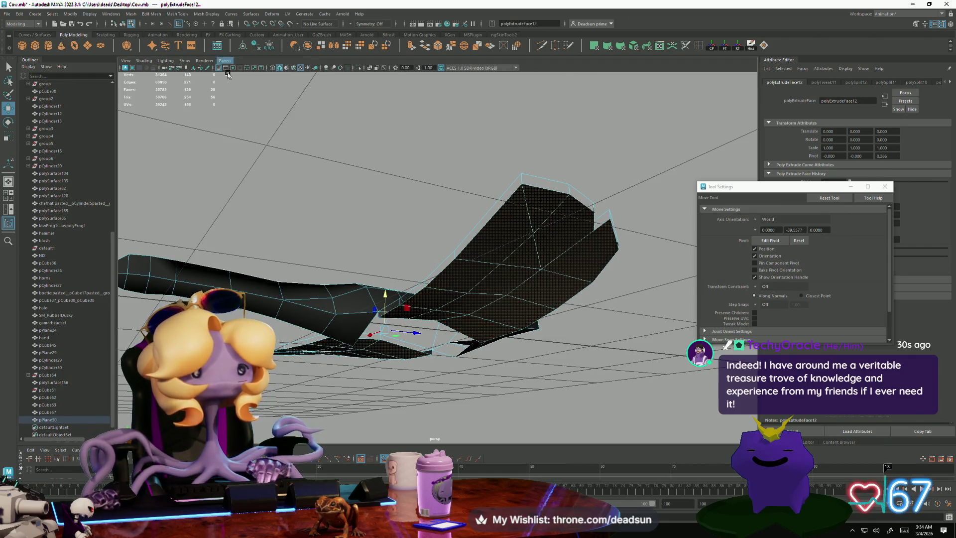
{"action": "left_click_drag", "start_coordinate": [418, 263], "coordinate": [453, 362], "text": "alt"}
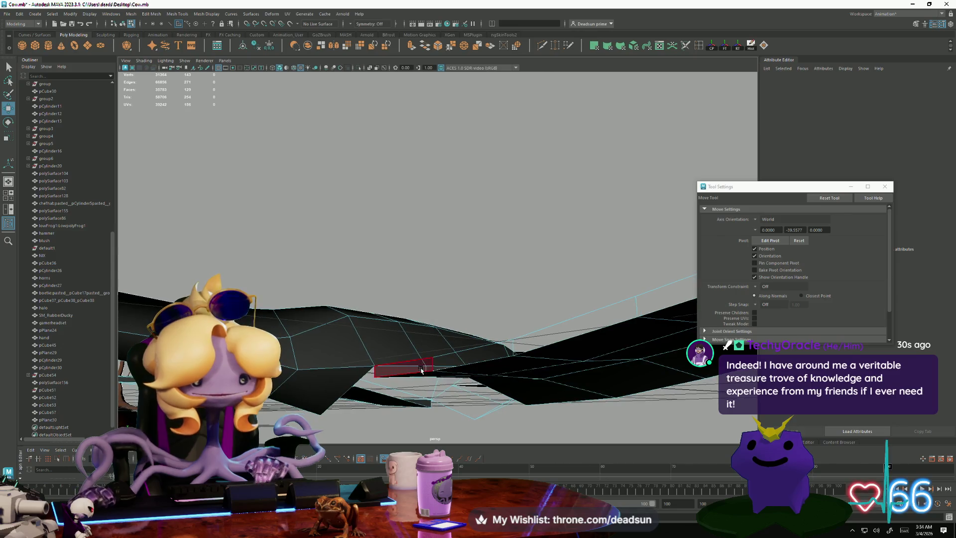
{"action": "left_click", "coordinate": [455, 365]}
{"action": "left_click_drag", "start_coordinate": [526, 386], "coordinate": [457, 378], "text": "alt"}
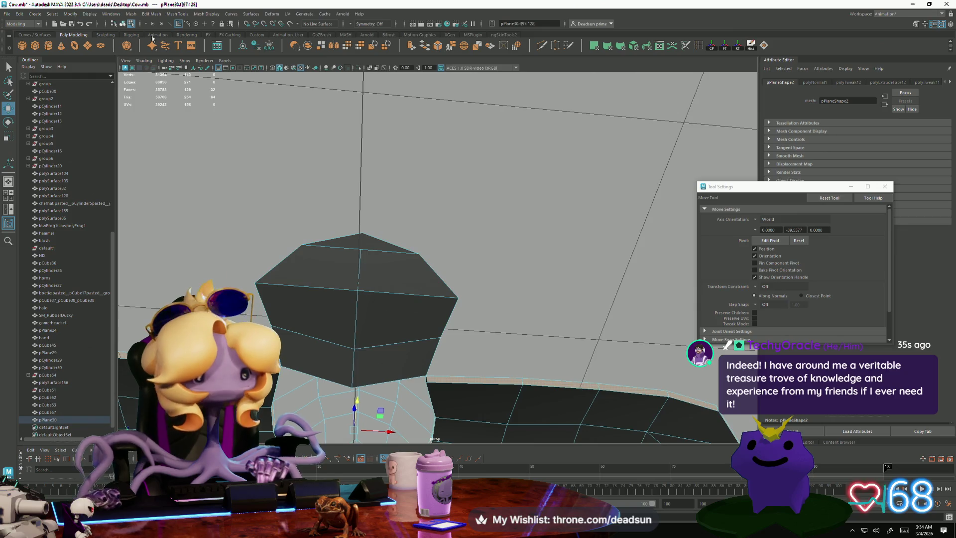
Bring up the Mesh Display menu again and orbit around the mesh to check the normals
{"action": "left_click", "coordinate": [201, 13]}
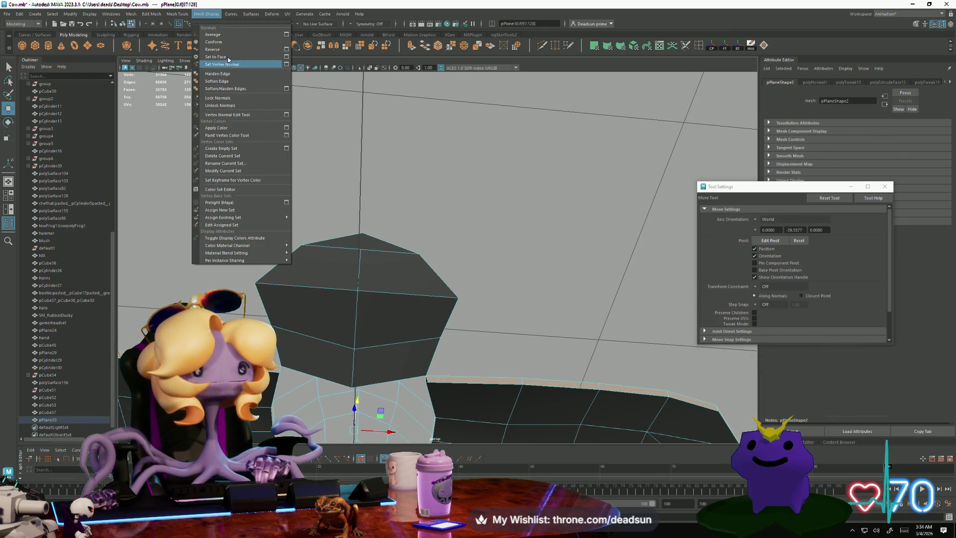
{"action": "mouse_move", "coordinate": [229, 16]}
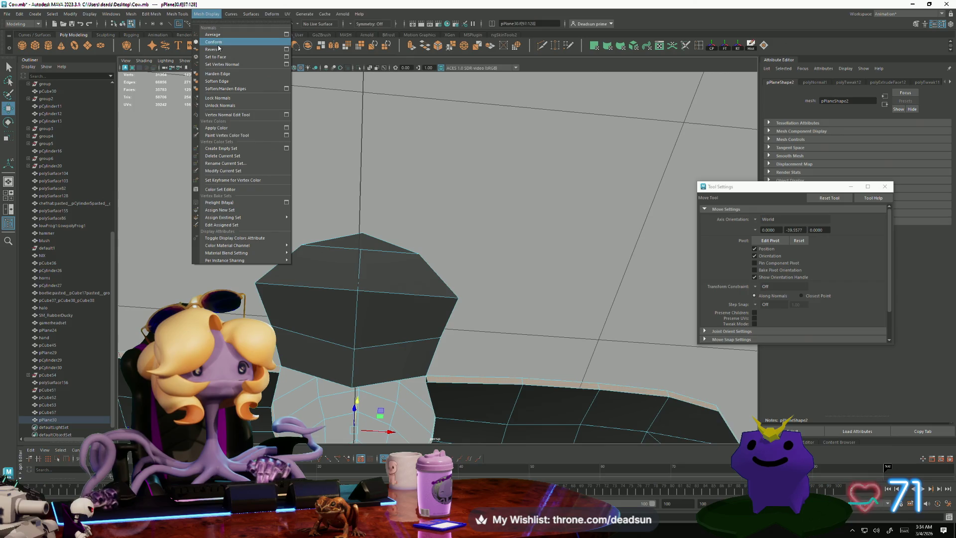
{"action": "mouse_move", "coordinate": [299, 204]}
{"action": "left_mouse_down", "text": "alt"}
{"action": "mouse_move", "coordinate": [315, 210]}
{"action": "mouse_move", "coordinate": [334, 261]}
{"action": "mouse_move", "coordinate": [322, 299]}
{"action": "mouse_move", "coordinate": [341, 239]}
{"action": "mouse_move", "coordinate": [320, 295]}
{"action": "mouse_move", "coordinate": [523, 364]}
{"action": "mouse_move", "coordinate": [419, 327]}
{"action": "mouse_move", "coordinate": [391, 328]}
{"action": "left_mouse_up", "text": "alt"}
{"action": "scroll", "coordinate": [315, 321], "scroll_direction": "up", "scroll_amount": 5}
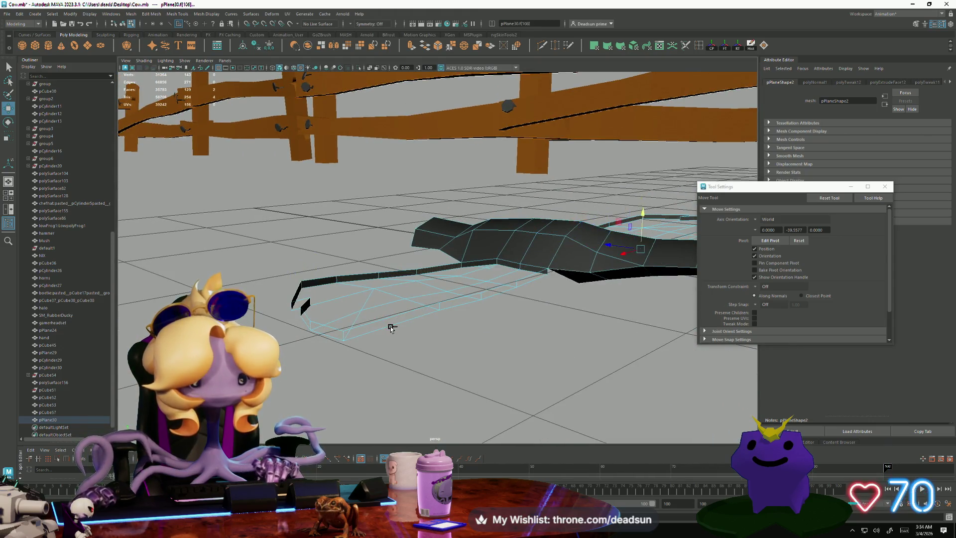
Select and frame four body faces, then clear the selection and view from above
{"action": "left_click", "coordinate": [389, 325]}
{"action": "key", "text": "f"}
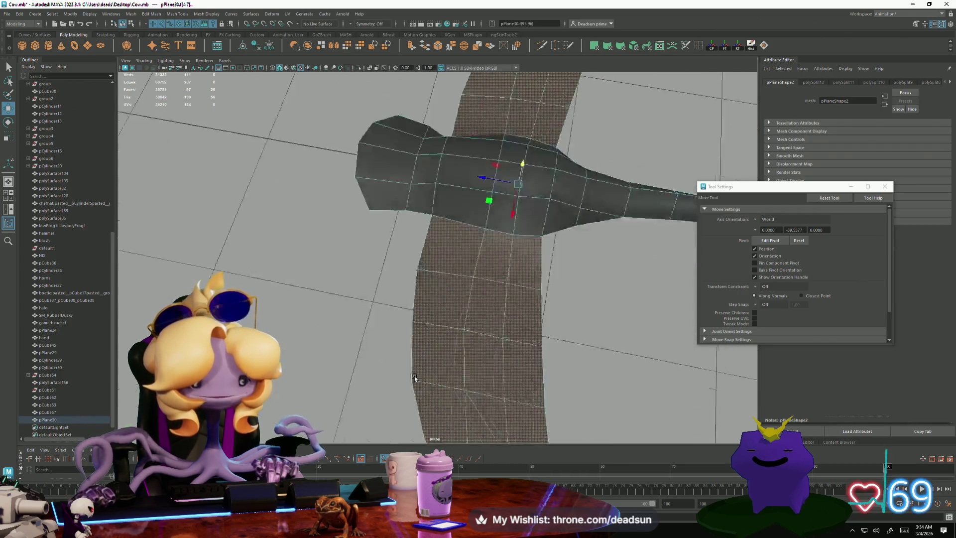
{"action": "scroll", "coordinate": [425, 390], "scroll_direction": "down", "scroll_amount": 5}
{"action": "left_click", "coordinate": [353, 326]}
{"action": "mouse_move", "coordinate": [352, 326]}
{"action": "left_mouse_down", "text": "alt"}
{"action": "mouse_move", "coordinate": [313, 274]}
{"action": "mouse_move", "coordinate": [298, 216]}
{"action": "mouse_move", "coordinate": [299, 299]}
{"action": "mouse_move", "coordinate": [384, 340]}
{"action": "mouse_move", "coordinate": [272, 293]}
{"action": "left_mouse_up", "text": "alt"}
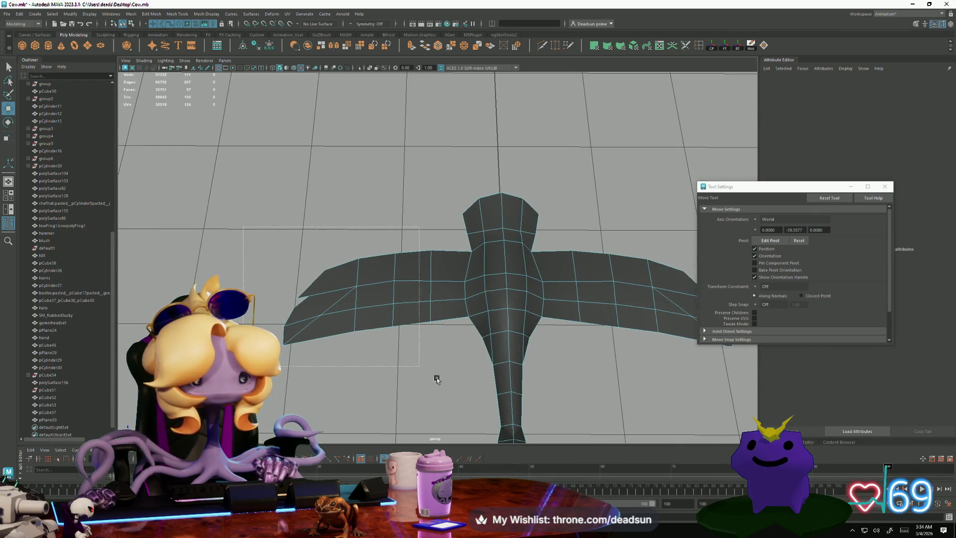
Select the faces of both wings, undoing a trial raise of one wing-tip face
{"action": "left_click_drag", "start_coordinate": [452, 390], "coordinate": [452, 389]}
{"action": "left_click_drag", "start_coordinate": [817, 410], "coordinate": [818, 410], "text": "shift"}
{"action": "mouse_move", "coordinate": [818, 410]}
{"action": "left_mouse_down", "text": "alt"}
{"action": "mouse_move", "coordinate": [617, 348]}
{"action": "mouse_move", "coordinate": [608, 326]}
{"action": "mouse_move", "coordinate": [630, 358]}
{"action": "left_mouse_up", "text": "alt"}
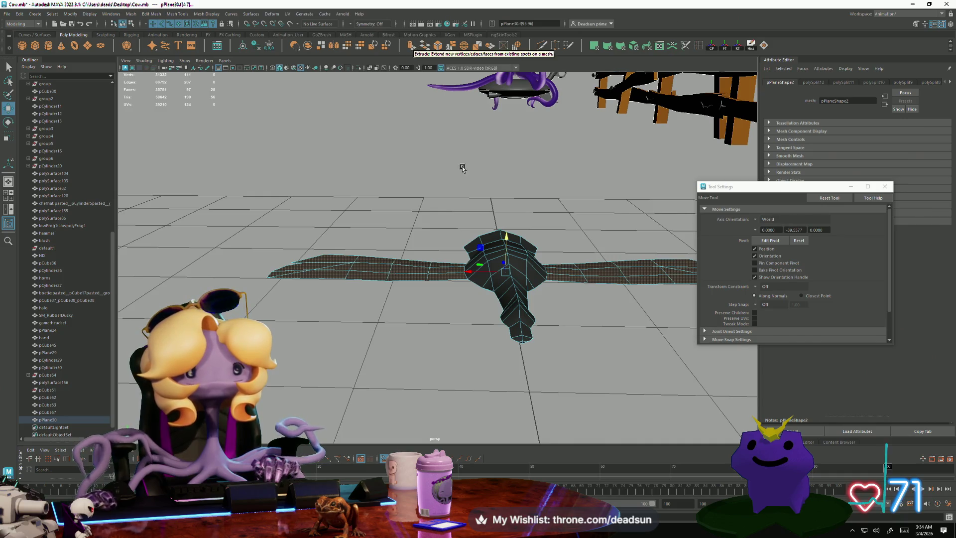
{"action": "left_click", "coordinate": [327, 277]}
{"action": "left_click_drag", "start_coordinate": [308, 240], "coordinate": [308, 199]}
{"action": "key", "text": "ctrl+z"}
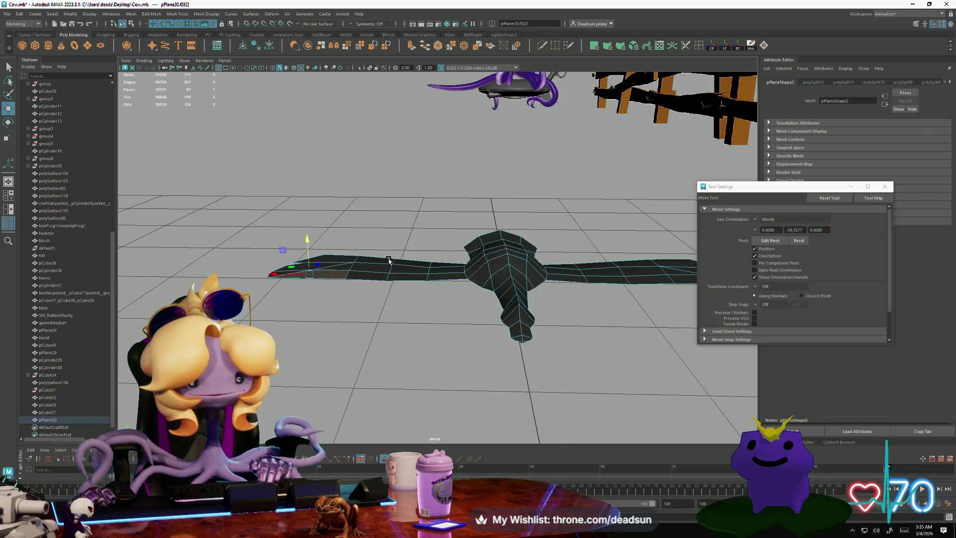
{"action": "left_click_drag", "start_coordinate": [389, 260], "coordinate": [402, 296], "text": "alt"}
{"action": "key", "text": "ctrl+z"}
{"action": "left_click_drag", "start_coordinate": [491, 280], "coordinate": [471, 281], "text": "alt"}
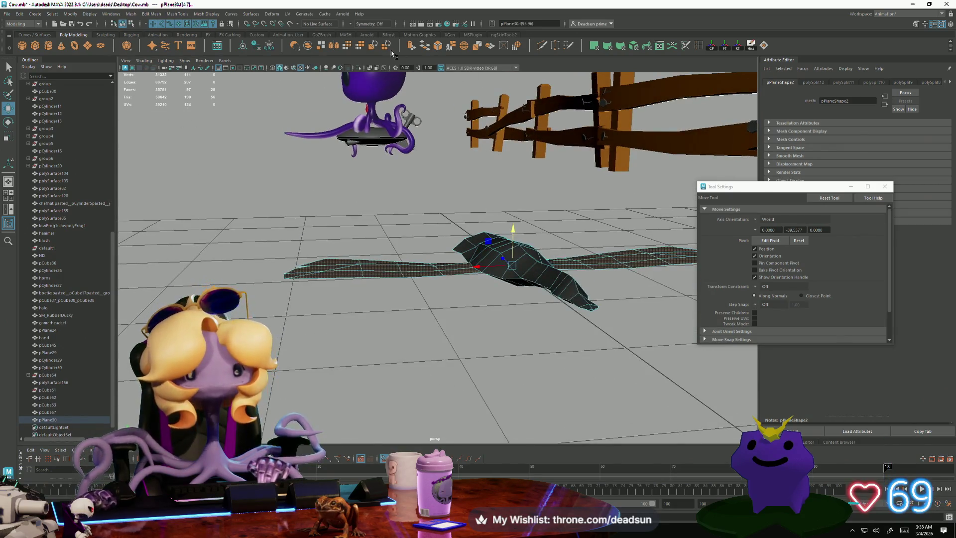
Extrude the wing faces with Ctrl+E, thicken them, and return to the Select Tool
{"action": "key", "text": "ctrl+e"}
{"action": "mouse_move", "coordinate": [663, 214]}
{"action": "left_mouse_down"}
{"action": "mouse_move", "coordinate": [666, 239]}
{"action": "mouse_move", "coordinate": [666, 226]}
{"action": "mouse_move", "coordinate": [557, 242]}
{"action": "mouse_move", "coordinate": [588, 308]}
{"action": "mouse_move", "coordinate": [540, 320]}
{"action": "left_mouse_up"}
{"action": "key", "text": "q"}
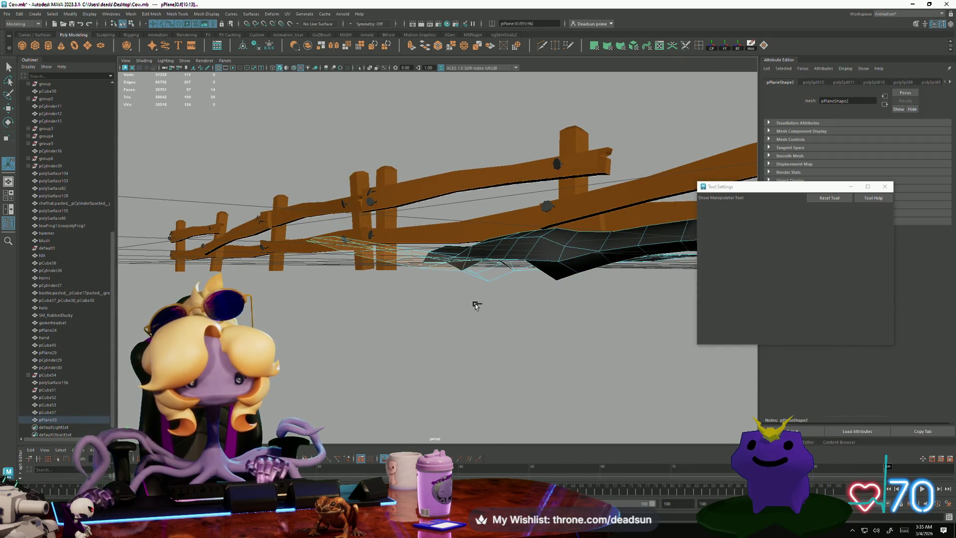
{"action": "key", "text": "q"}
{"action": "left_click_drag", "start_coordinate": [482, 305], "coordinate": [384, 316], "text": "alt"}
{"action": "right_click_drag", "start_coordinate": [451, 278], "coordinate": [507, 192]}
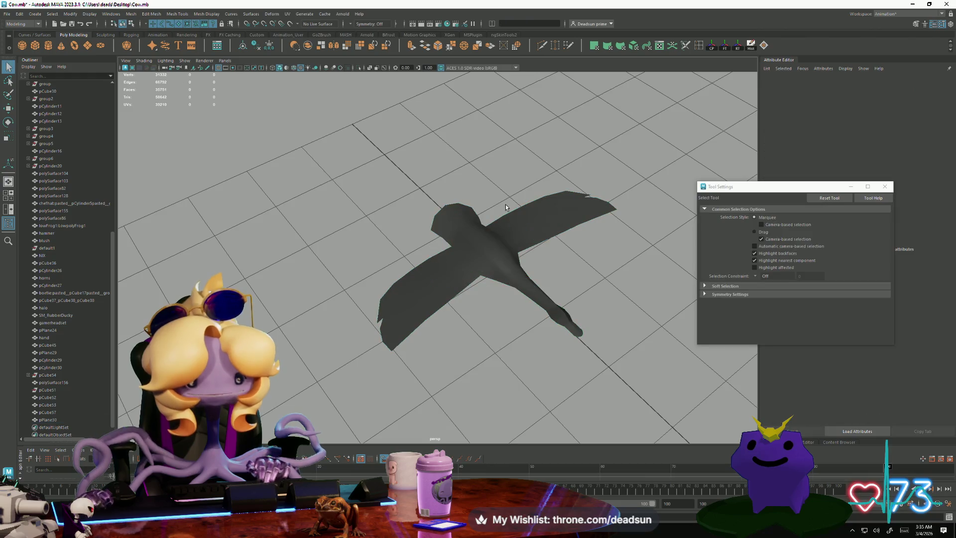
Select the bird mesh and its border edge loop, then bring up the Mesh Display normals options
{"action": "left_click_drag", "start_coordinate": [352, 305], "coordinate": [340, 289], "text": "alt"}
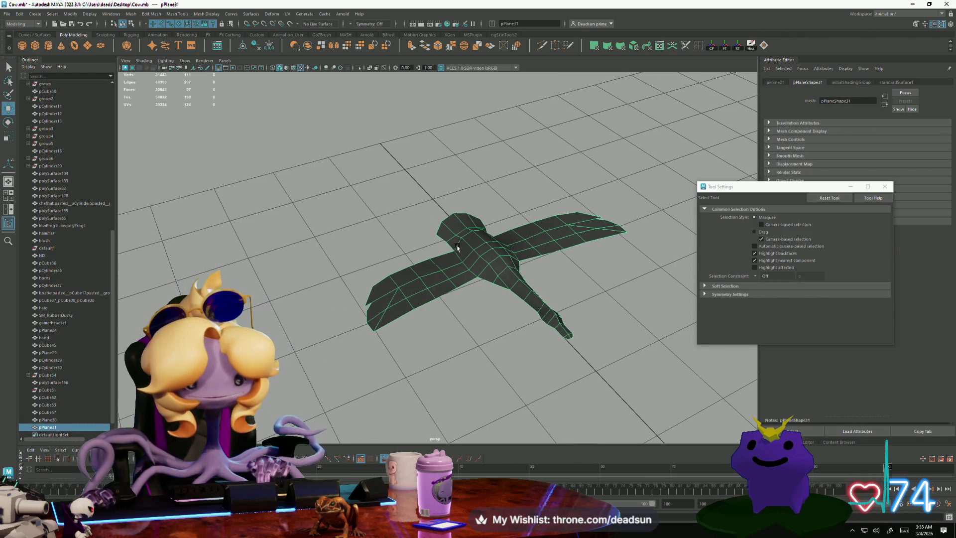
{"action": "key", "text": "w"}
{"action": "double_click", "coordinate": [488, 239]}
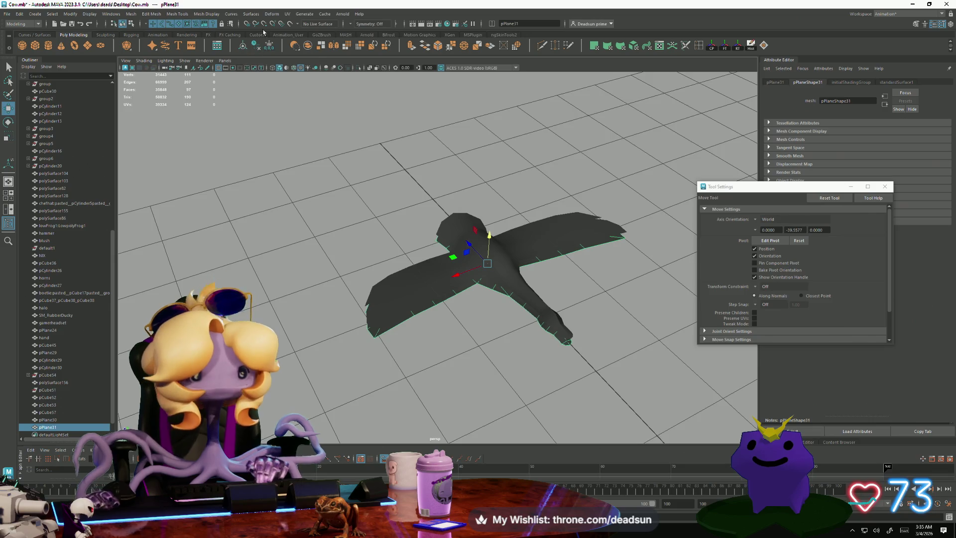
{"action": "left_click", "coordinate": [253, 19]}
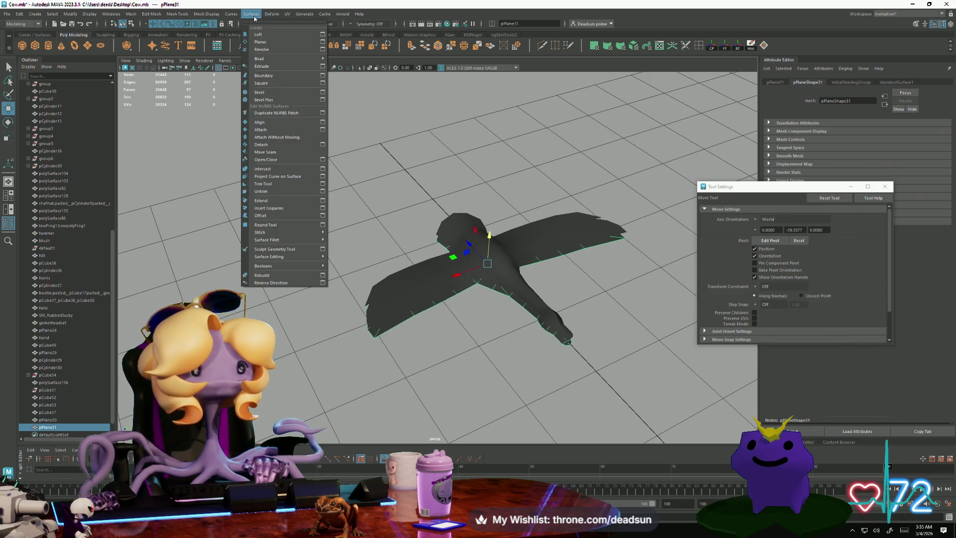
{"action": "mouse_move", "coordinate": [233, 16]}
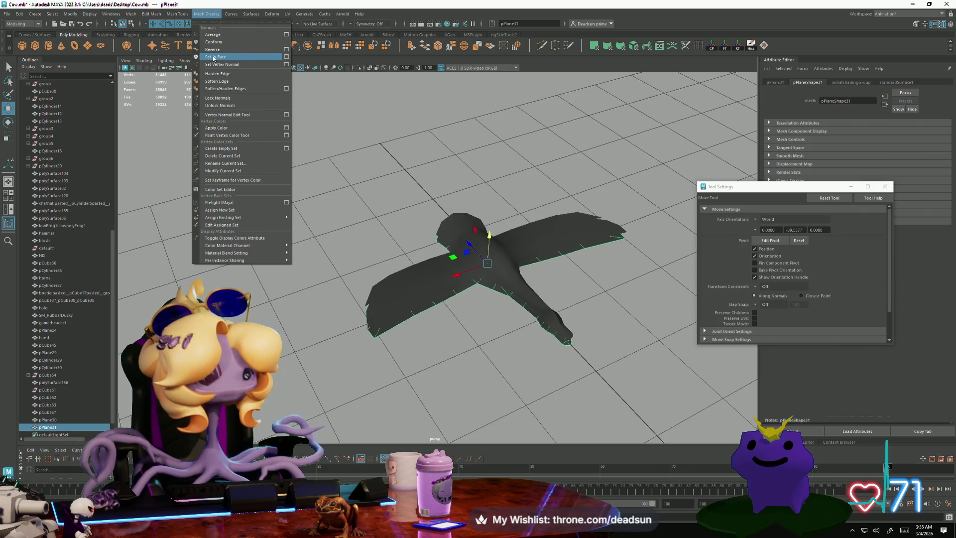